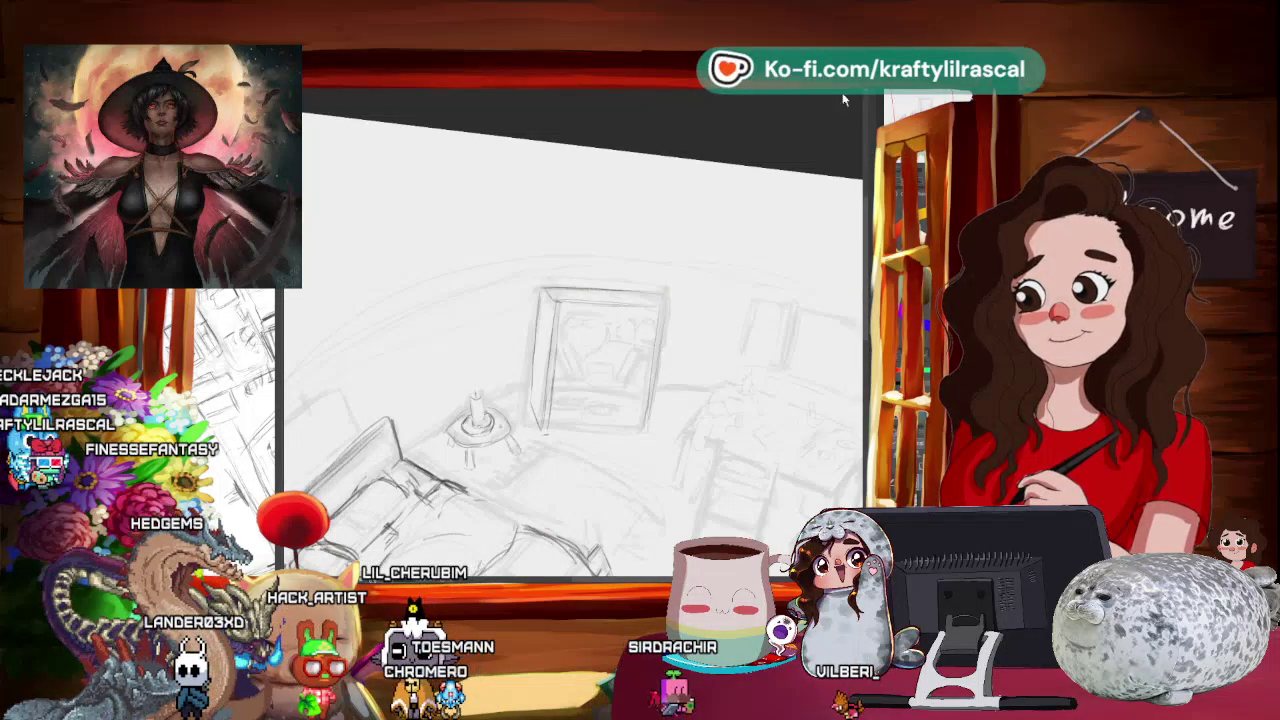
# - Tilt and pan the page so the central bookshelf sits at a comfortable drawing angle
pyautogui.moveTo(697, 237); pyautogui.dragTo(700, 250)
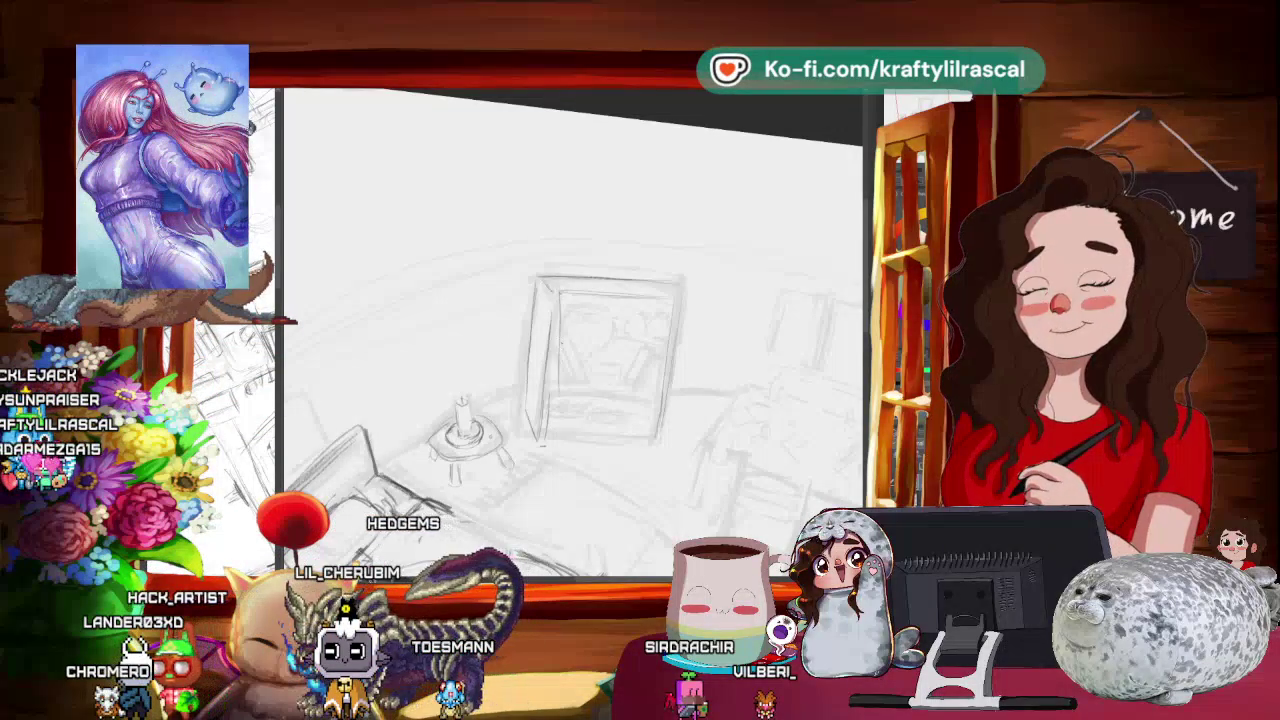
pyautogui.moveTo(710, 398); pyautogui.dragTo(278, 336)
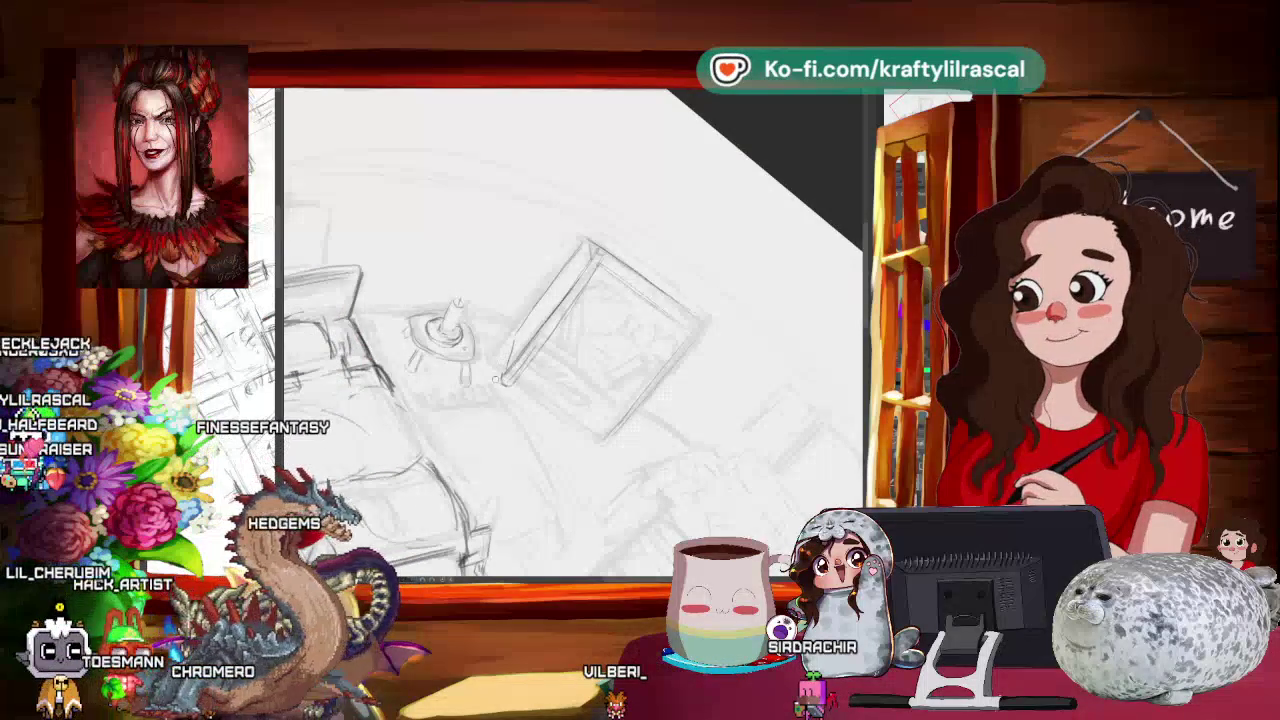
pyautogui.moveTo(610, 280)
pyautogui.mouseDown()
pyautogui.moveTo(630, 257)
pyautogui.moveTo(325, 268)
pyautogui.mouseUp()
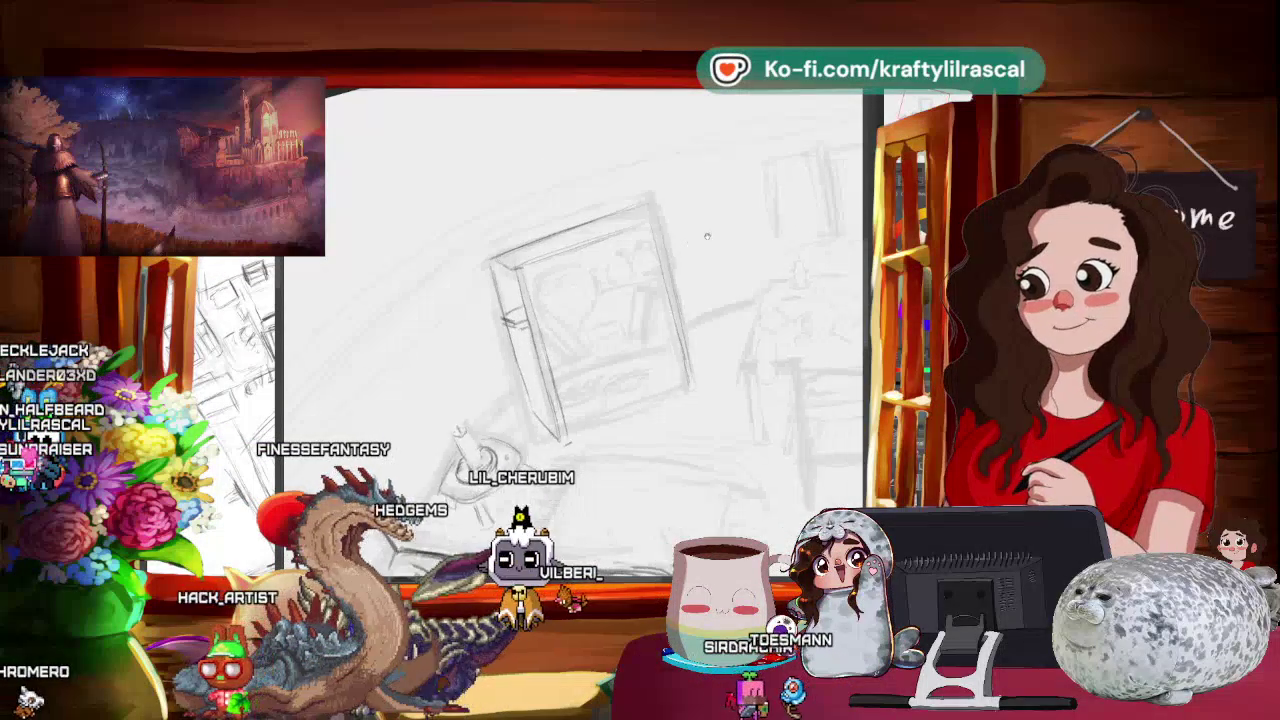
pyautogui.moveTo(744, 222); pyautogui.dragTo(712, 196)
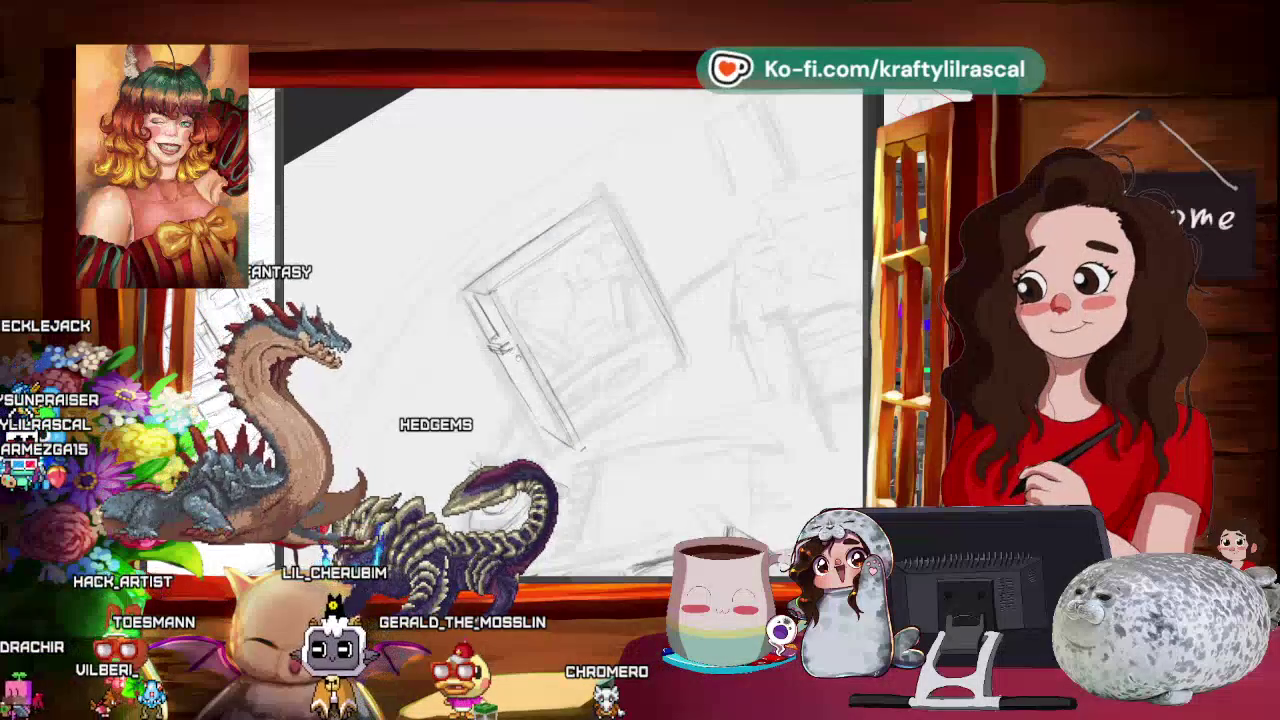
# - Reset the page rotation to upright, then re-tilt it toward the bed and nightstand
pyautogui.moveTo(560, 345); pyautogui.dragTo(573, 357)
pyautogui.press('5')
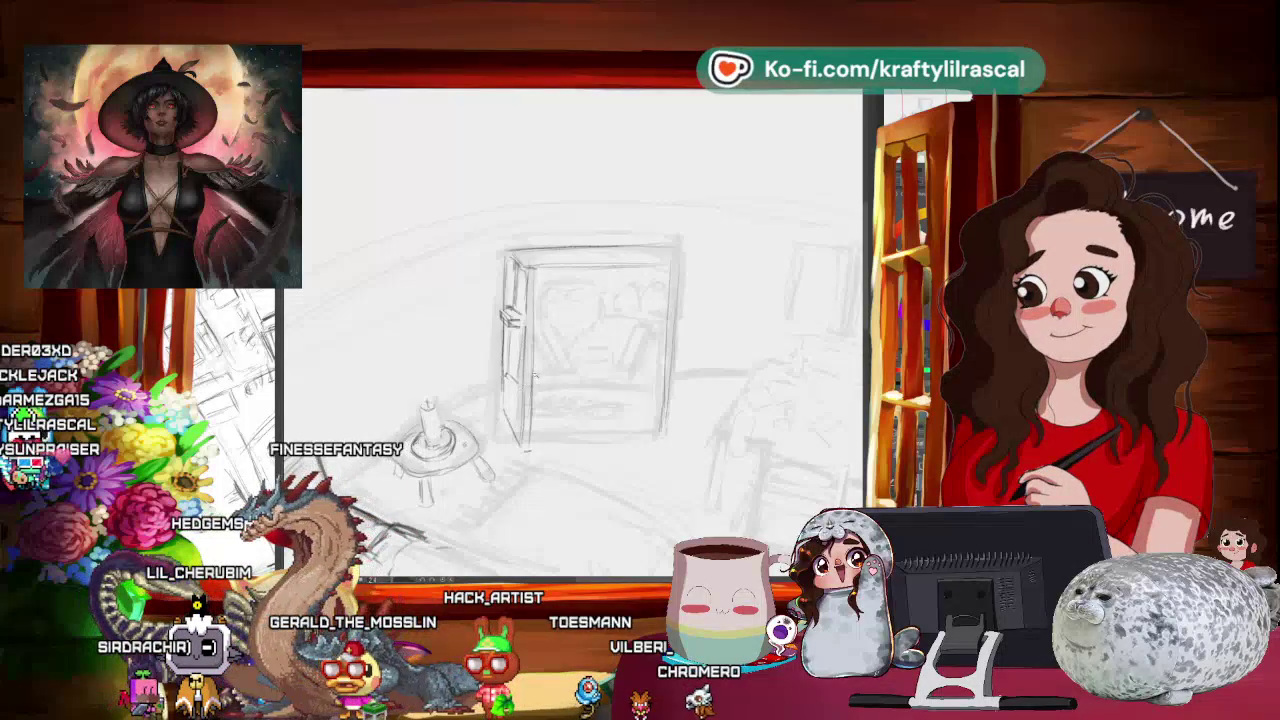
pyautogui.scroll(-2, 570, 330)
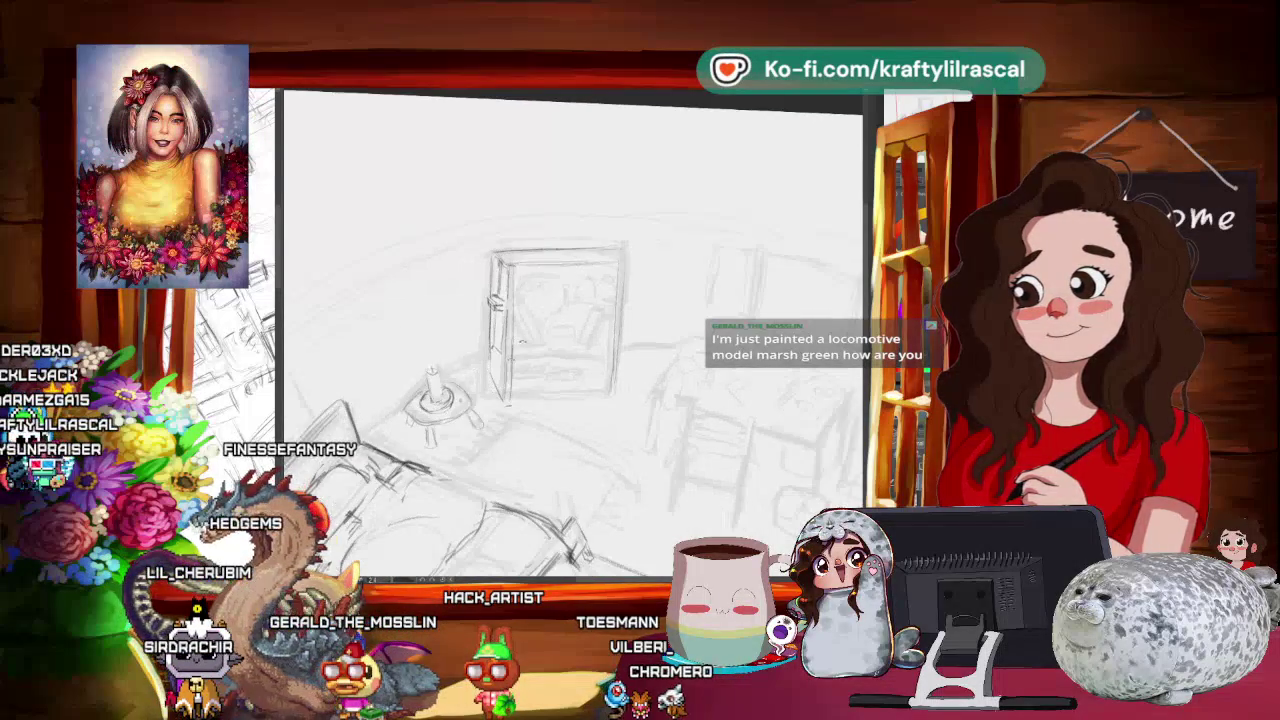
pyautogui.moveTo(655, 262); pyautogui.dragTo(600, 330)
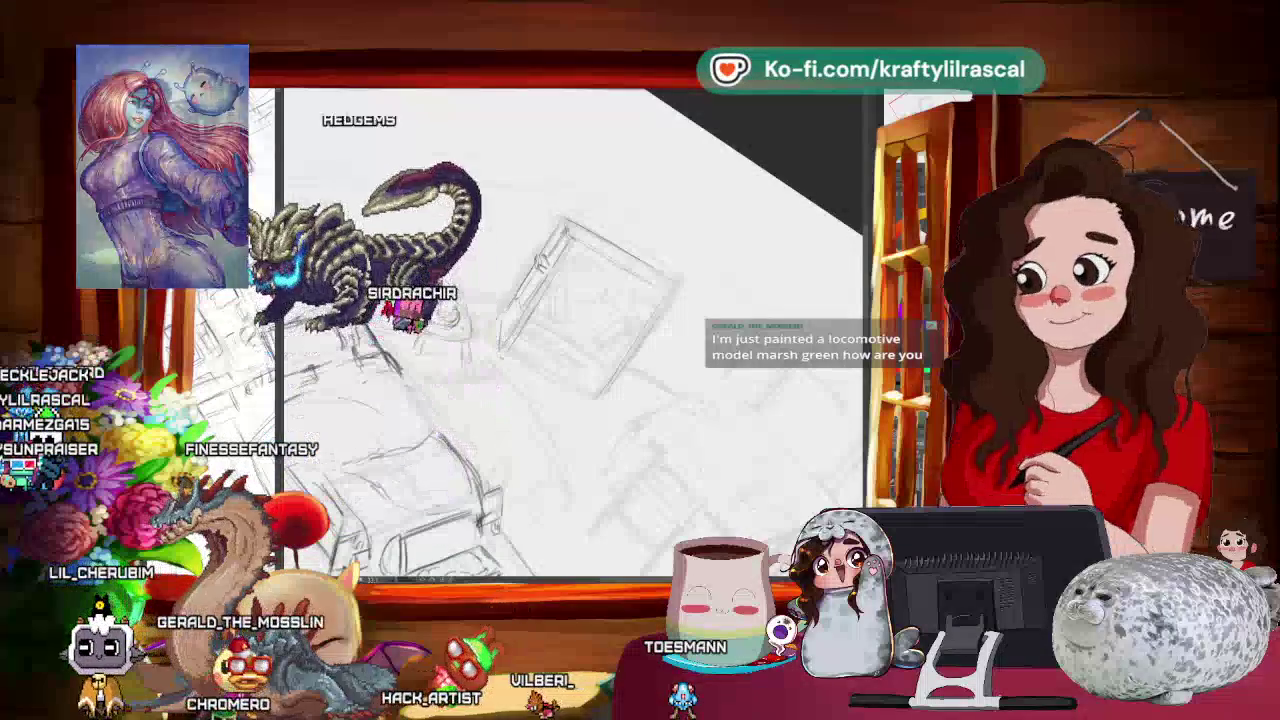
pyautogui.moveTo(445, 540)
pyautogui.mouseDown()
pyautogui.moveTo(659, 437)
pyautogui.moveTo(617, 511)
pyautogui.moveTo(668, 446)
pyautogui.mouseUp()
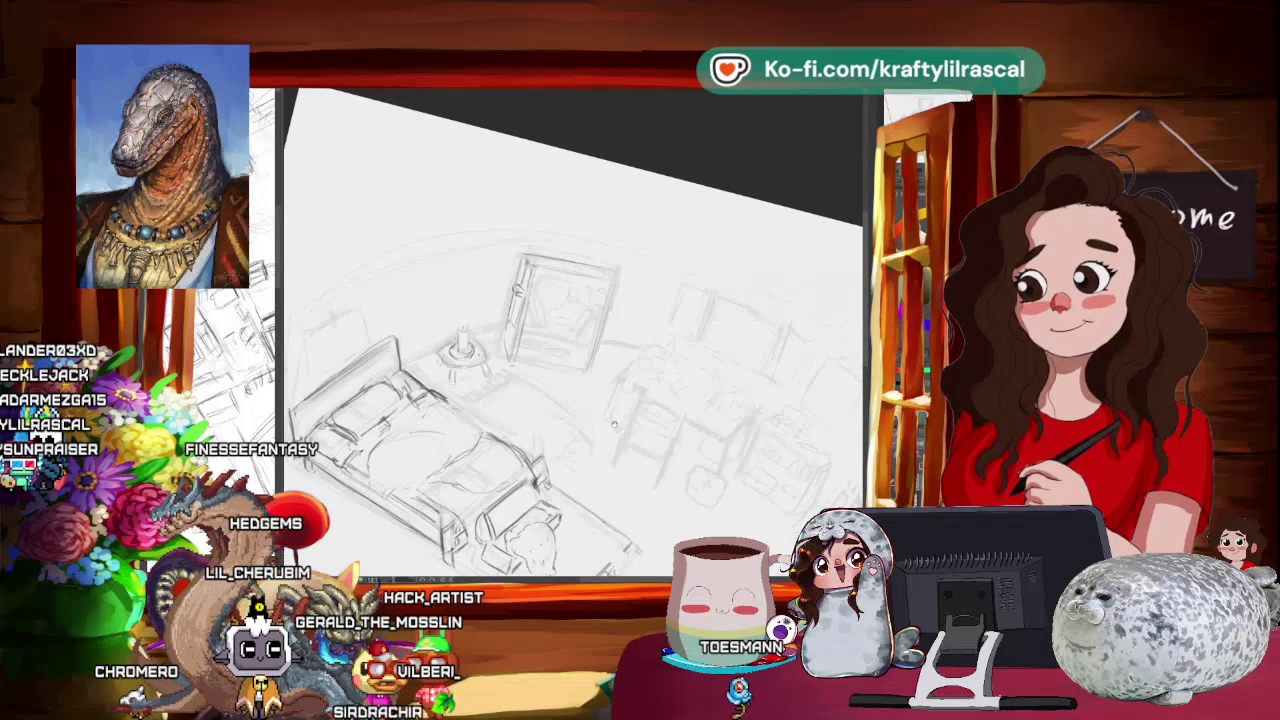
# - Zoom out to view the whole bedroom, then rotate and enlarge the bed and bookshelf area
pyautogui.moveTo(560, 400); pyautogui.dragTo(580, 415)
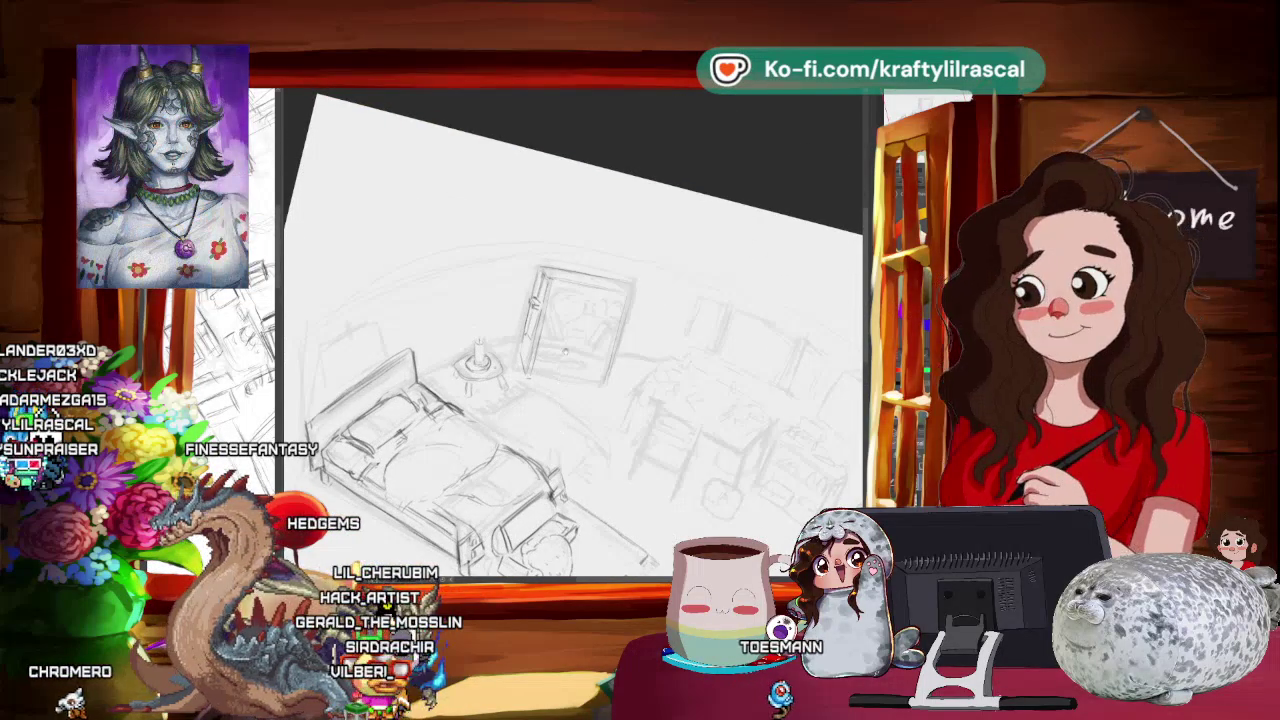
pyautogui.moveTo(577, 354); pyautogui.dragTo(600, 360)
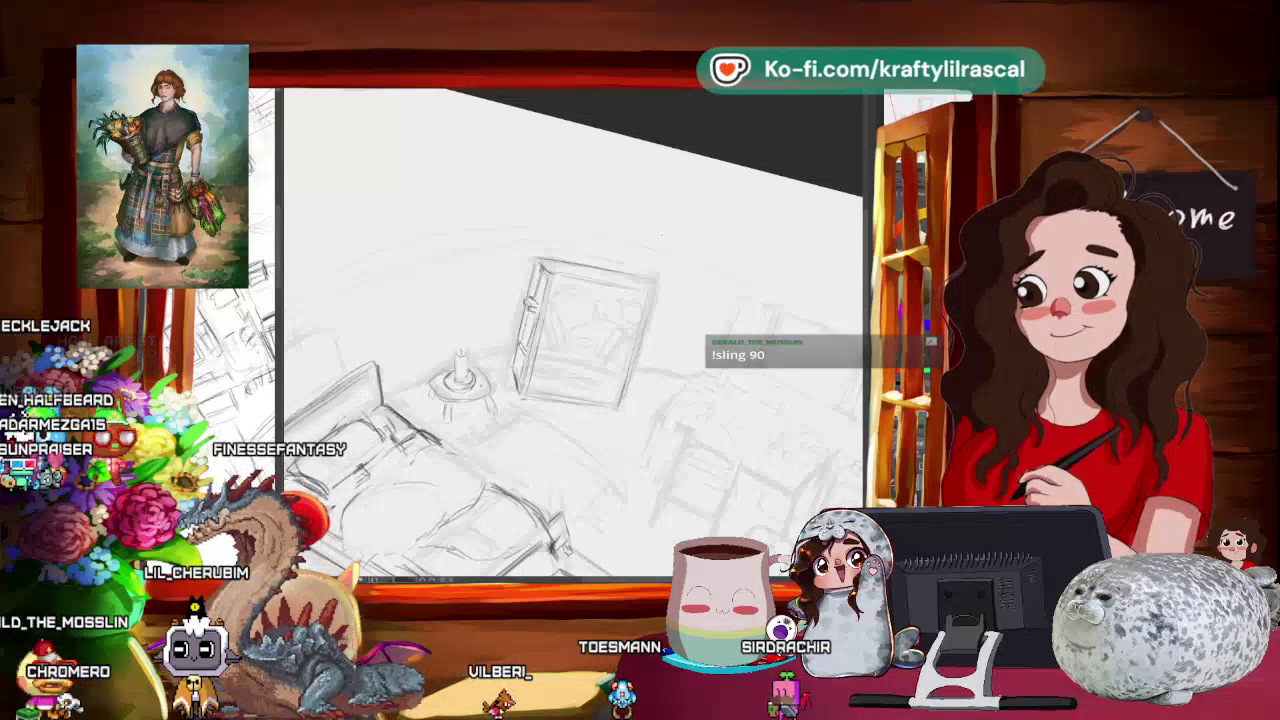
pyautogui.scroll(-2, 660, 234)
pyautogui.scroll(-2, 600, 218)
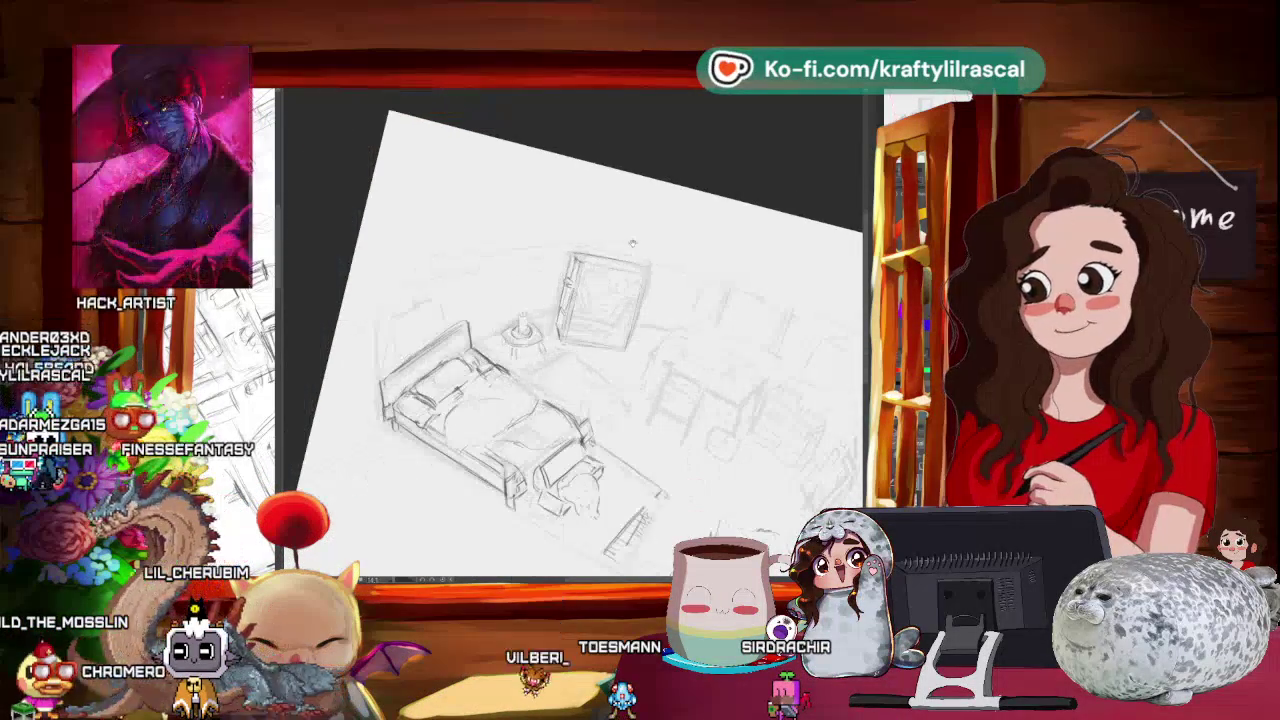
pyautogui.moveTo(600, 218); pyautogui.dragTo(560, 300)
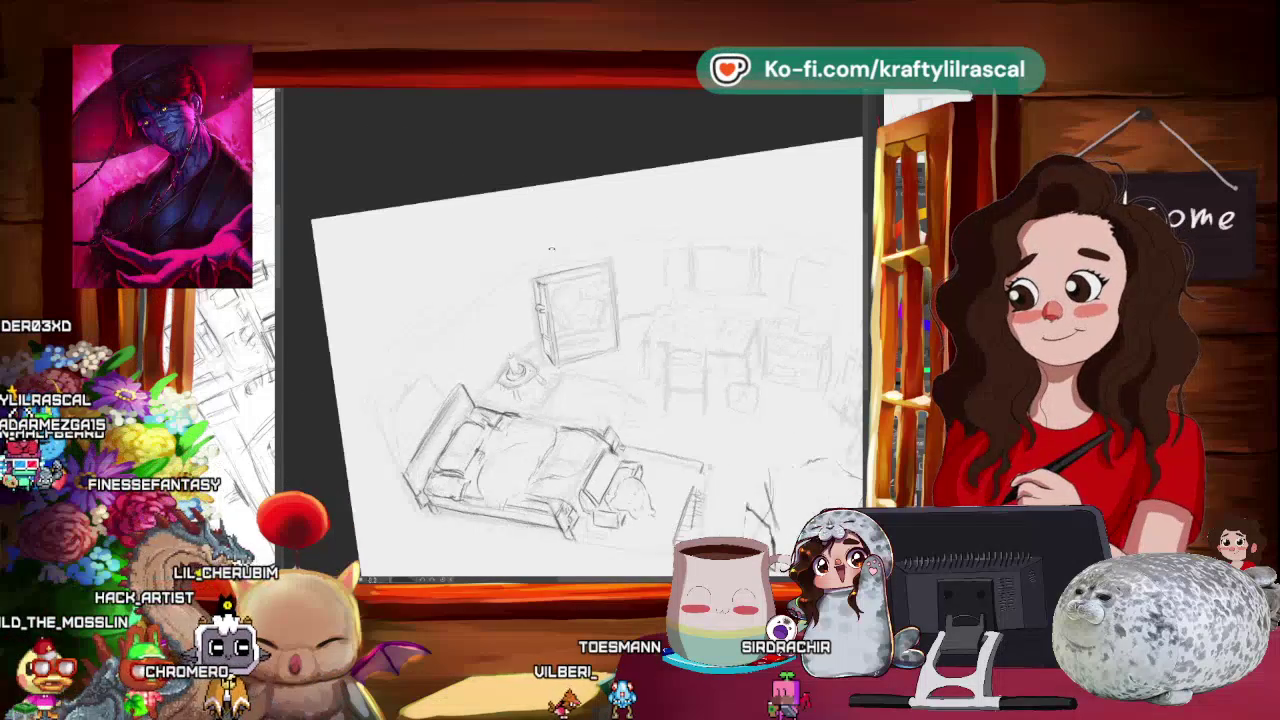
pyautogui.moveTo(560, 300)
pyautogui.mouseDown()
pyautogui.moveTo(587, 239)
pyautogui.moveTo(560, 290)
pyautogui.mouseUp()
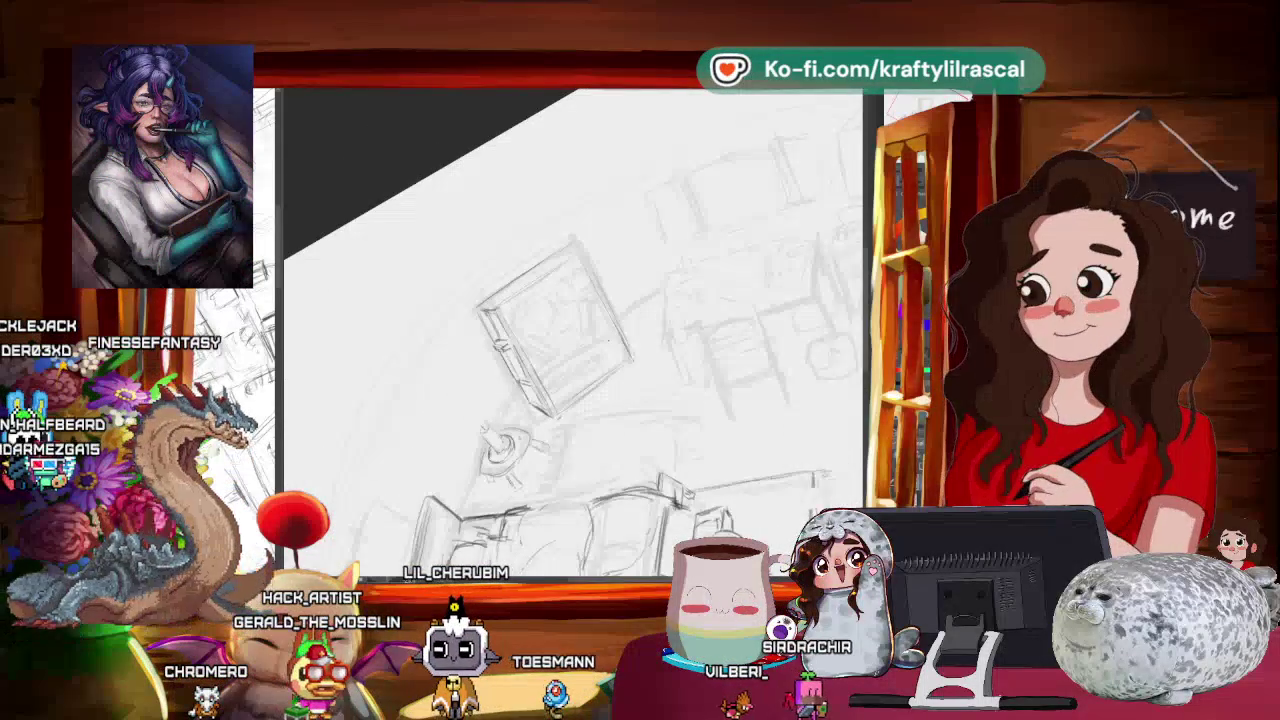
# - Rotate the view toward the bookcase and candle table, then bring it back upright
pyautogui.moveTo(560, 290); pyautogui.dragTo(580, 250)
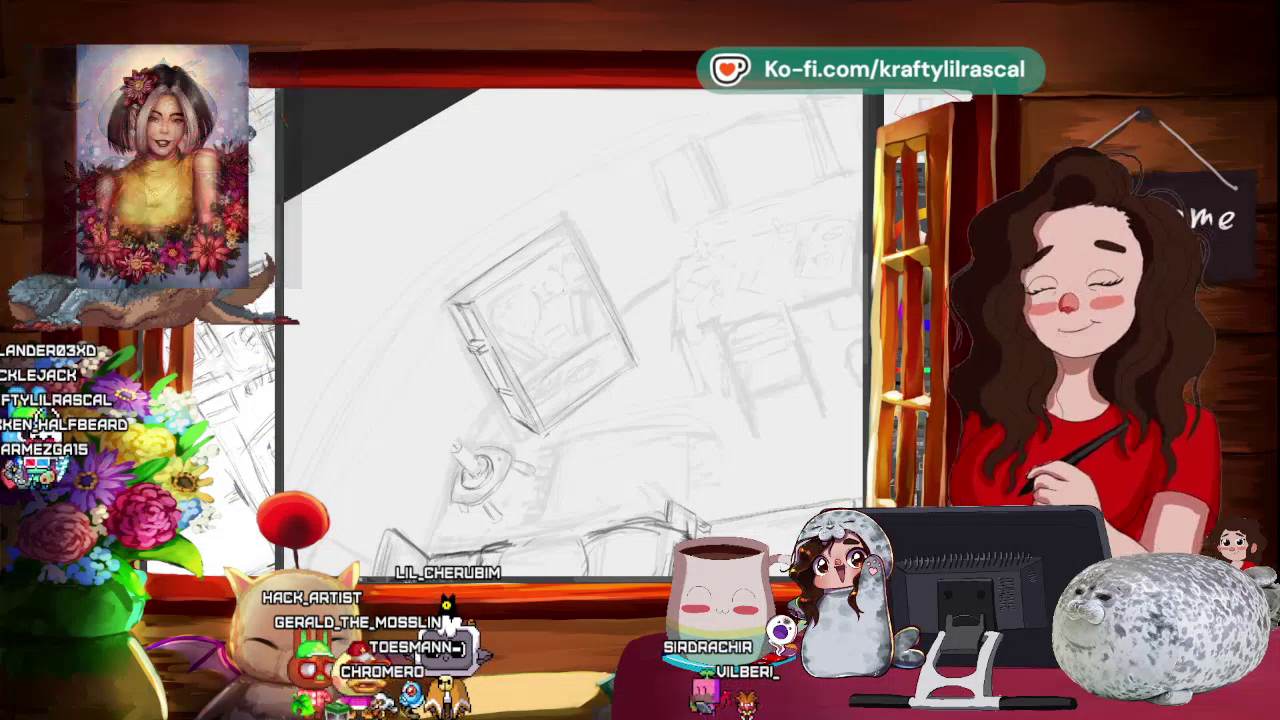
pyautogui.moveTo(558, 472)
pyautogui.mouseDown()
pyautogui.moveTo(515, 514)
pyautogui.moveTo(620, 446)
pyautogui.moveTo(335, 331)
pyautogui.mouseUp()
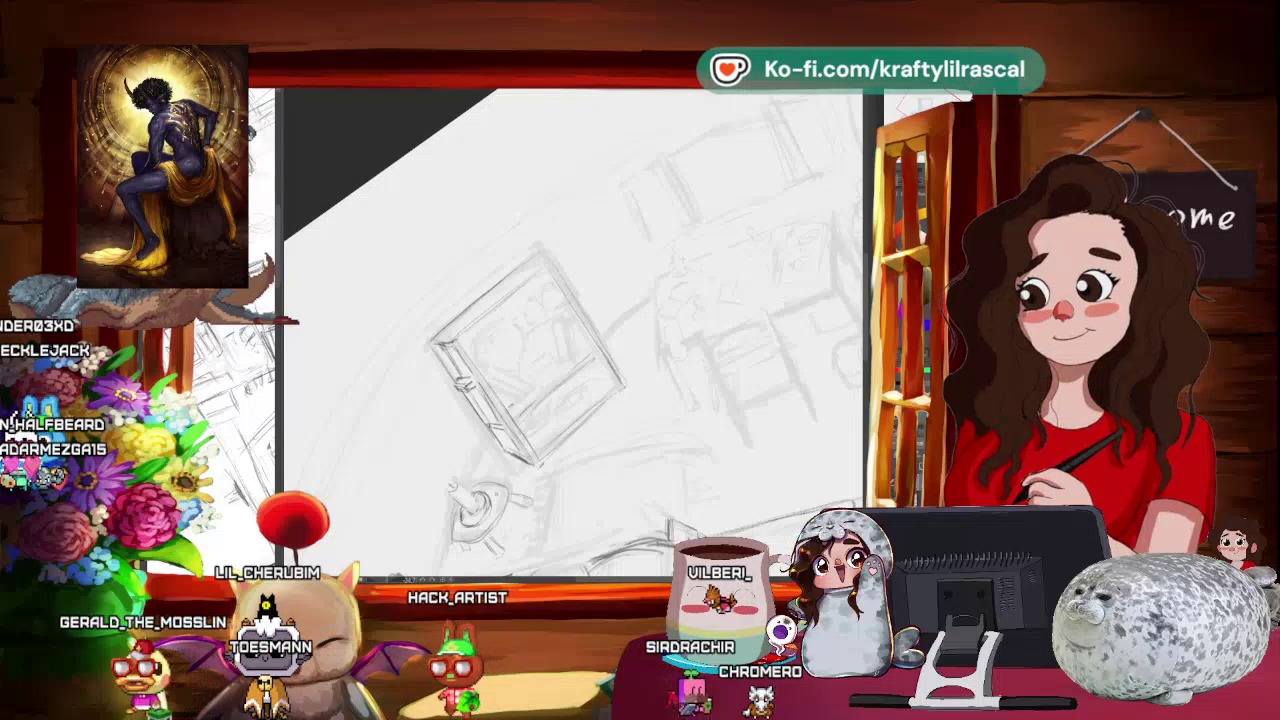
pyautogui.moveTo(420, 260); pyautogui.dragTo(640, 210)
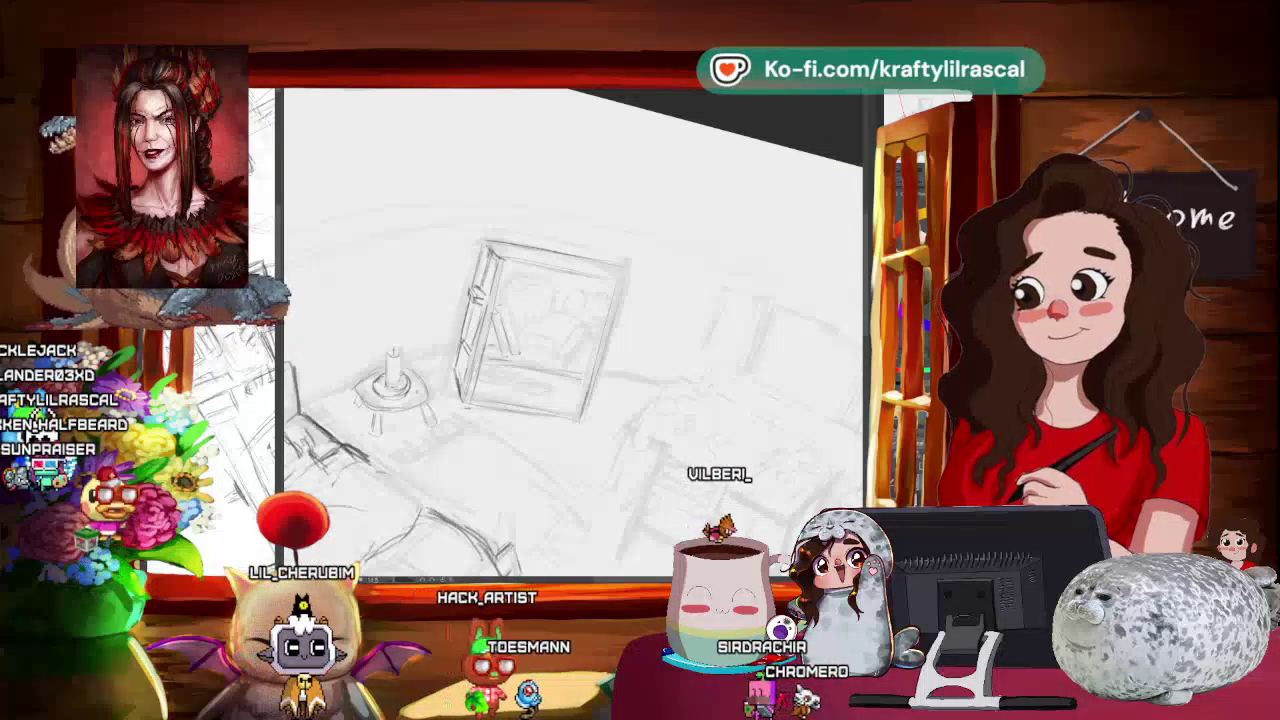
# - Tilt the canvas back and forth to angle the bookcase for drawing its shelves and bottles
pyautogui.moveTo(640, 330)
pyautogui.mouseDown()
pyautogui.moveTo(693, 377)
pyautogui.moveTo(713, 320)
pyautogui.mouseUp()
pyautogui.moveTo(653, 399)
pyautogui.mouseDown()
pyautogui.moveTo(631, 471)
pyautogui.moveTo(656, 454)
pyautogui.mouseUp()
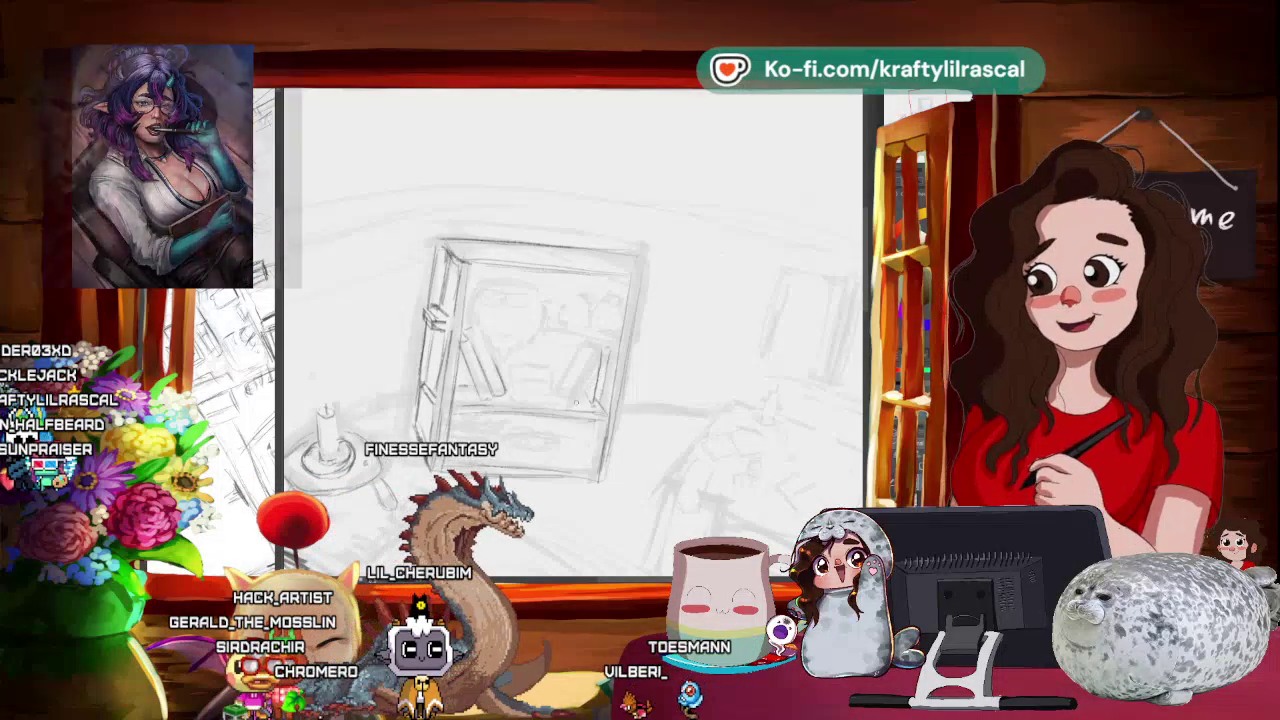
pyautogui.moveTo(640, 250); pyautogui.dragTo(600, 210)
pyautogui.moveTo(580, 330)
pyautogui.mouseDown()
pyautogui.moveTo(625, 495)
pyautogui.moveTo(594, 545)
pyautogui.mouseUp()
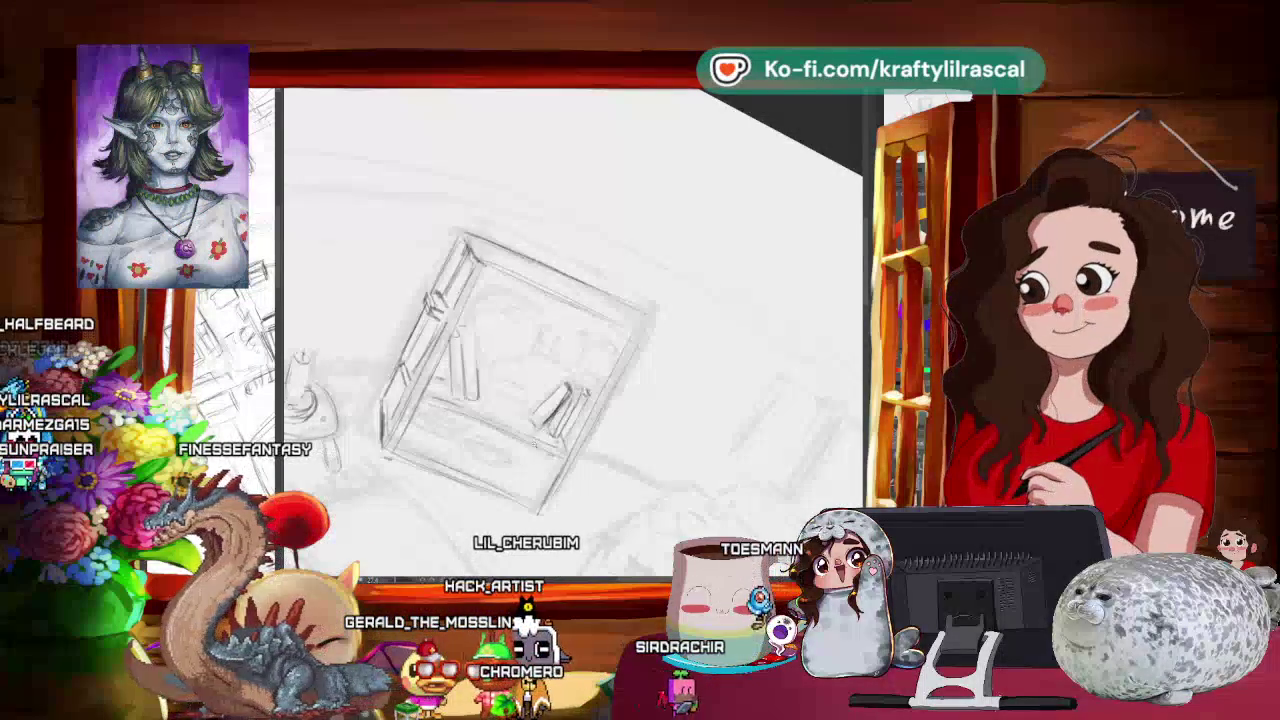
# - Centre the whole bedroom in view, zoom back in, and box the nightstand lamp for transforming
pyautogui.scroll(-2, 575, 330)
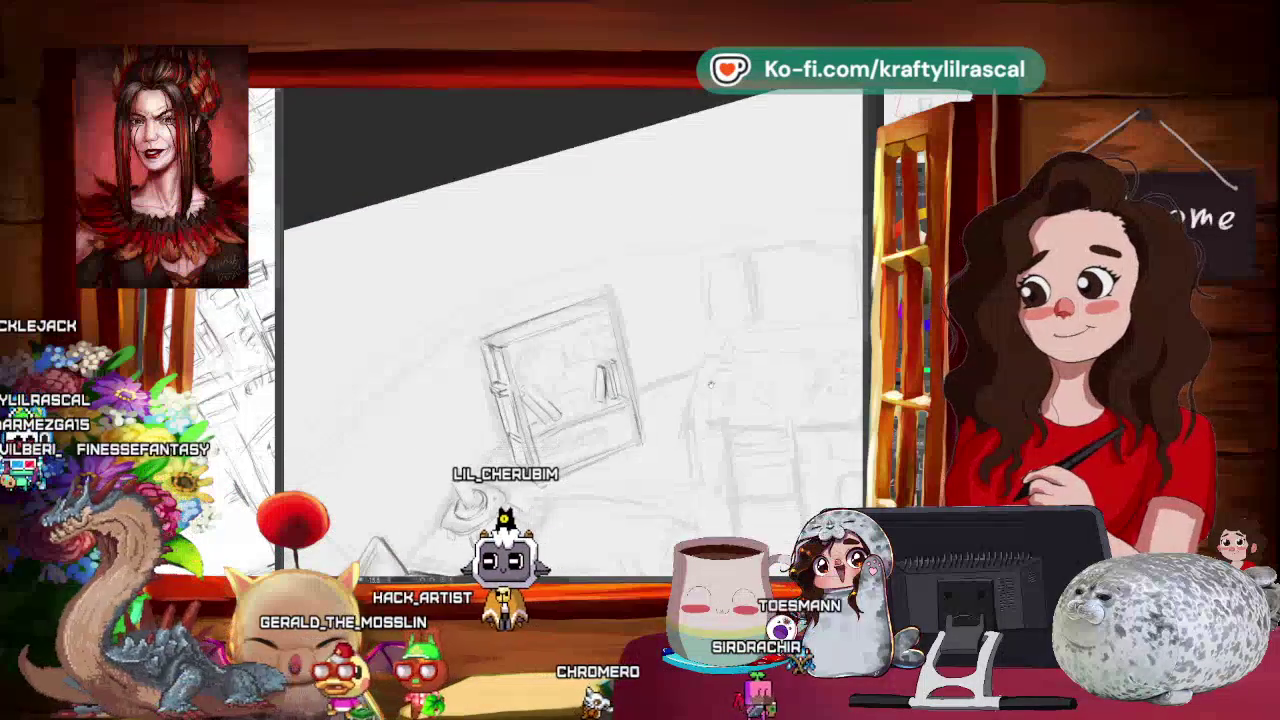
pyautogui.scroll(-1, 700, 280)
pyautogui.scroll(-1, 750, 290)
pyautogui.scroll(-2, 811, 299)
pyautogui.moveTo(810, 300); pyautogui.dragTo(670, 300)
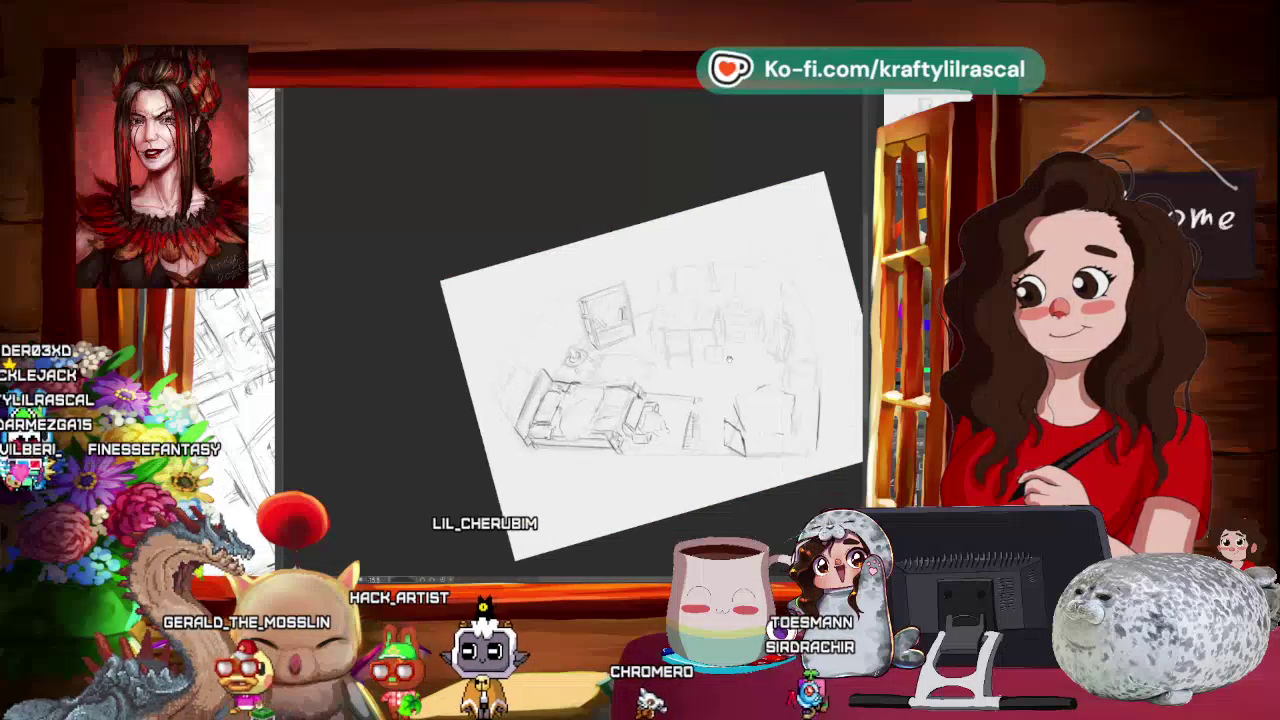
pyautogui.scroll(1, 617, 371)
pyautogui.scroll(2, 617, 371)
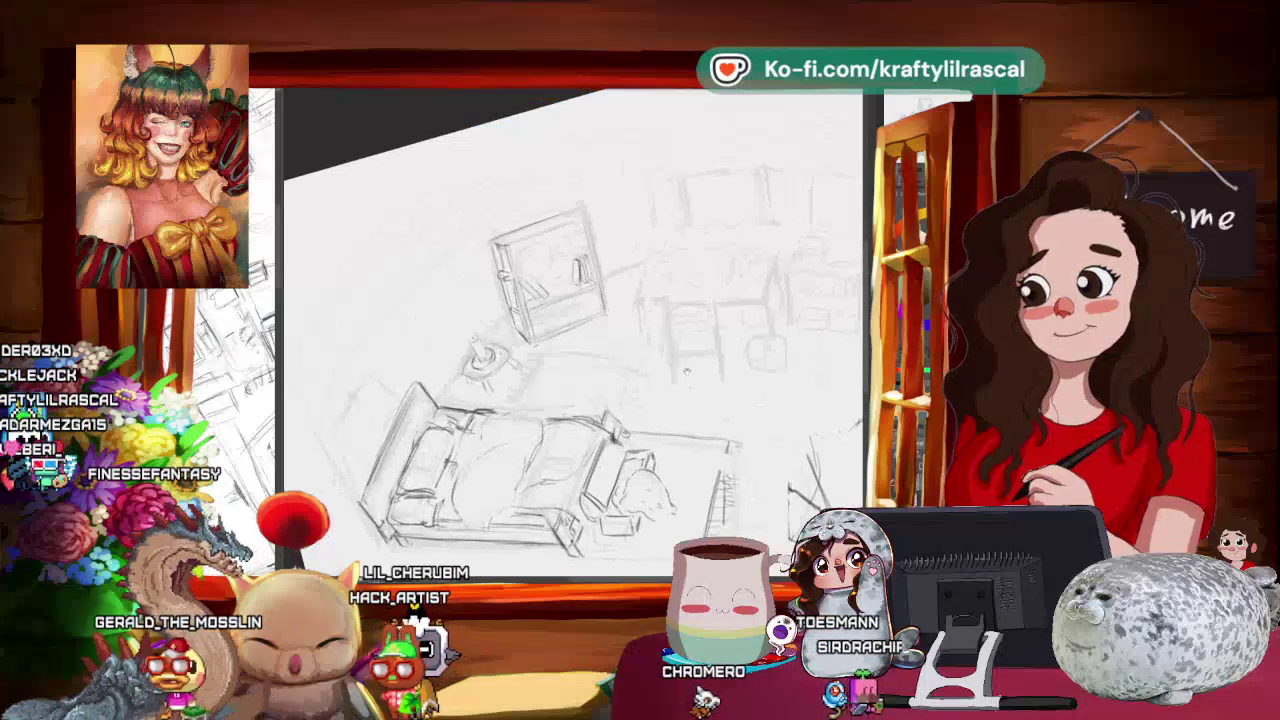
pyautogui.scroll(2, 605, 362)
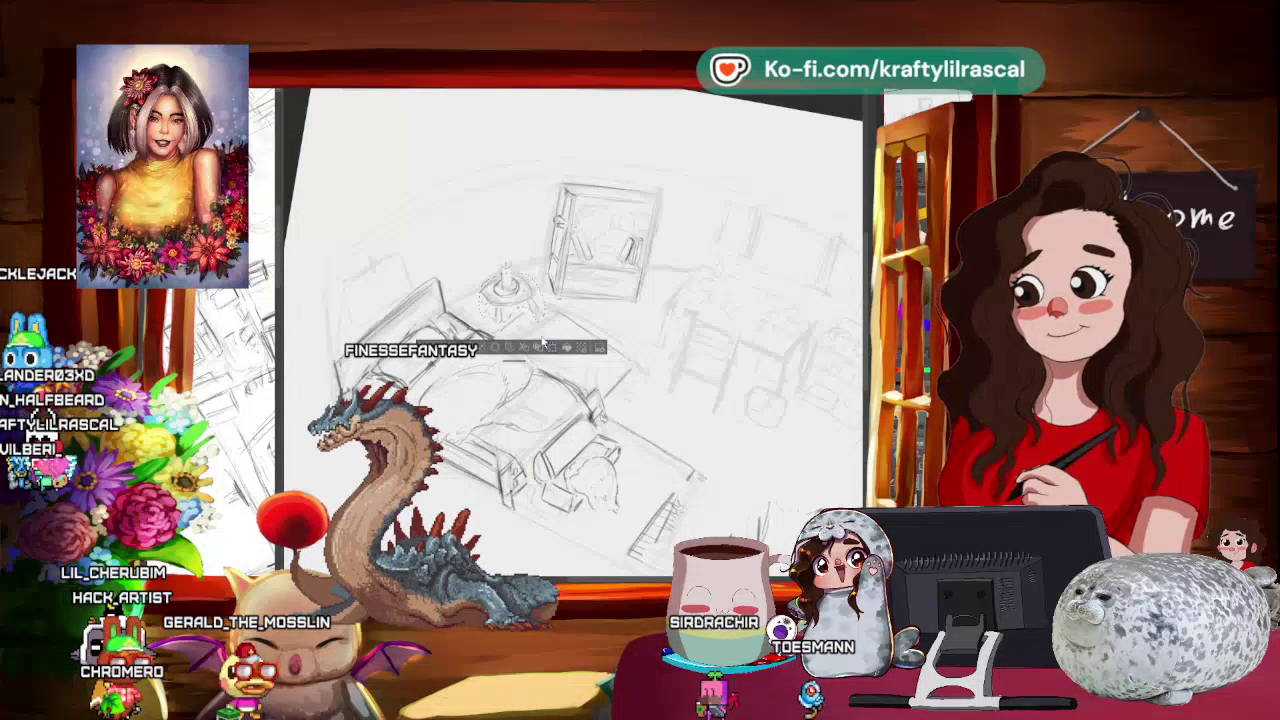
pyautogui.click(543, 346)
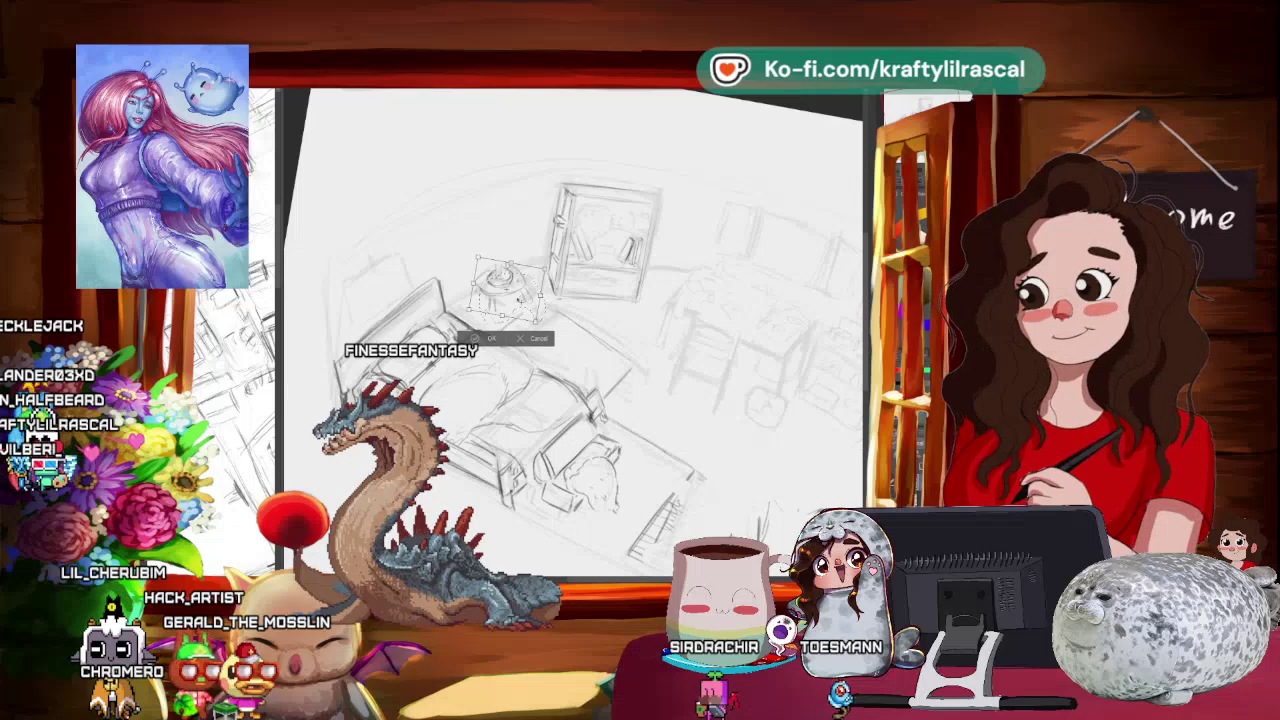
# - Freehand-select part of the bed, turning the view so the bed sits upright
pyautogui.moveTo(570, 340); pyautogui.dragTo(680, 310)
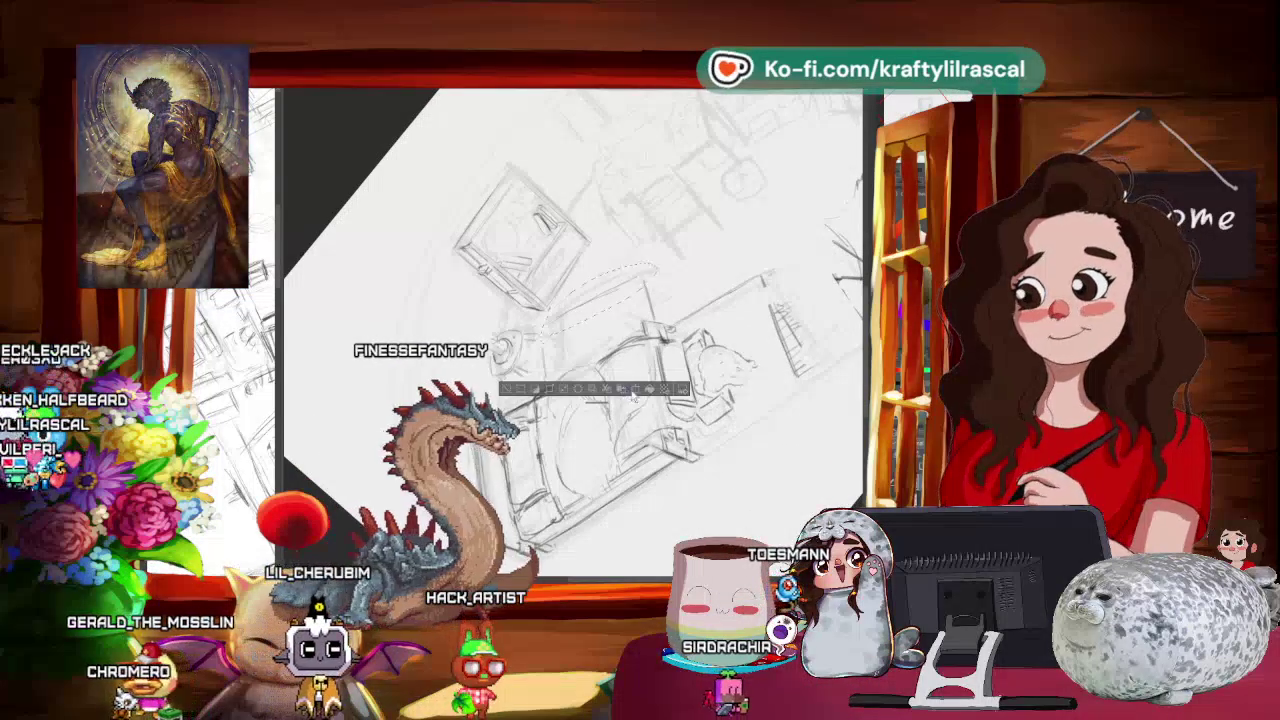
pyautogui.moveTo(614, 248); pyautogui.dragTo(600, 335)
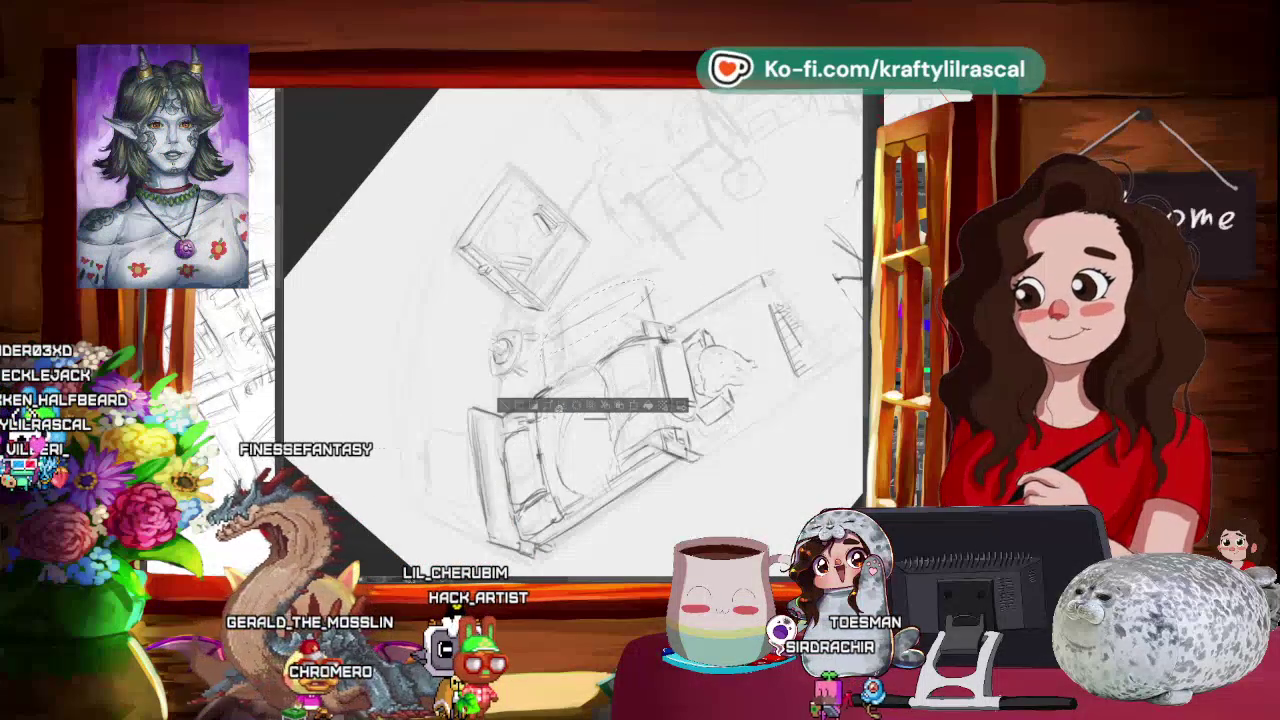
pyautogui.moveTo(700, 250); pyautogui.dragTo(720, 380)
pyautogui.moveTo(570, 330); pyautogui.dragTo(550, 290)
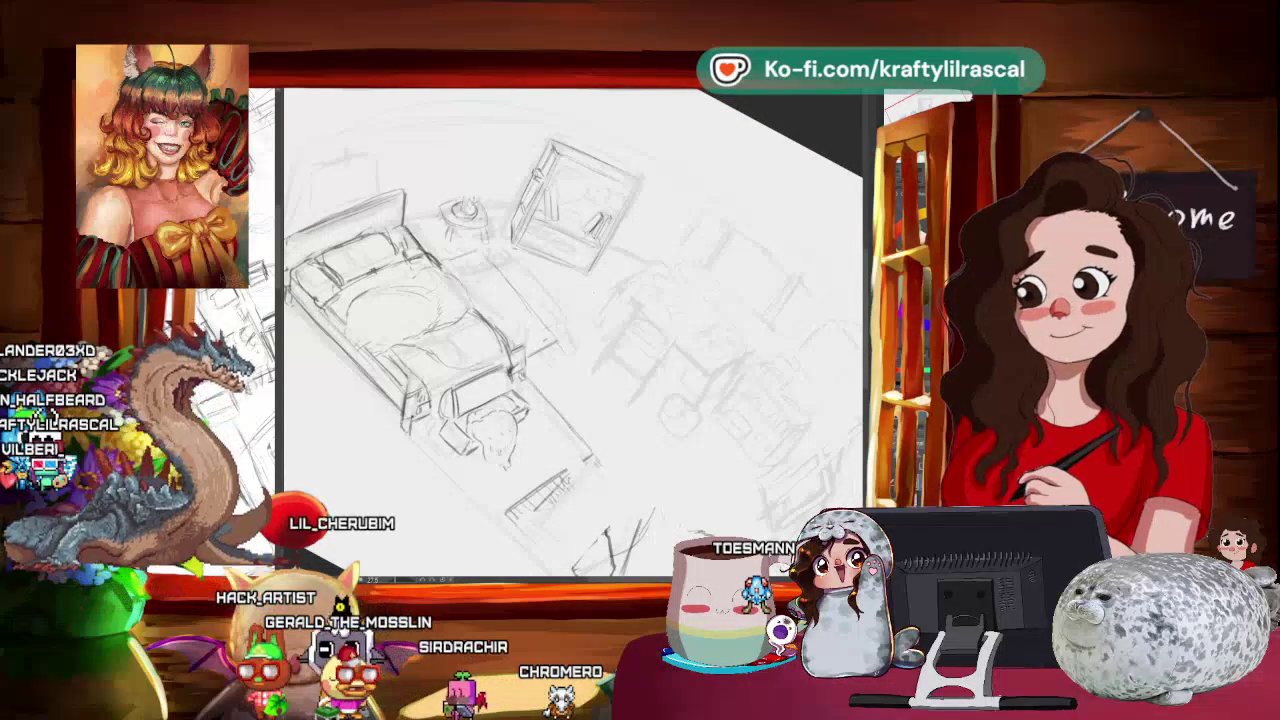
pyautogui.scroll(-5, 682, 202)
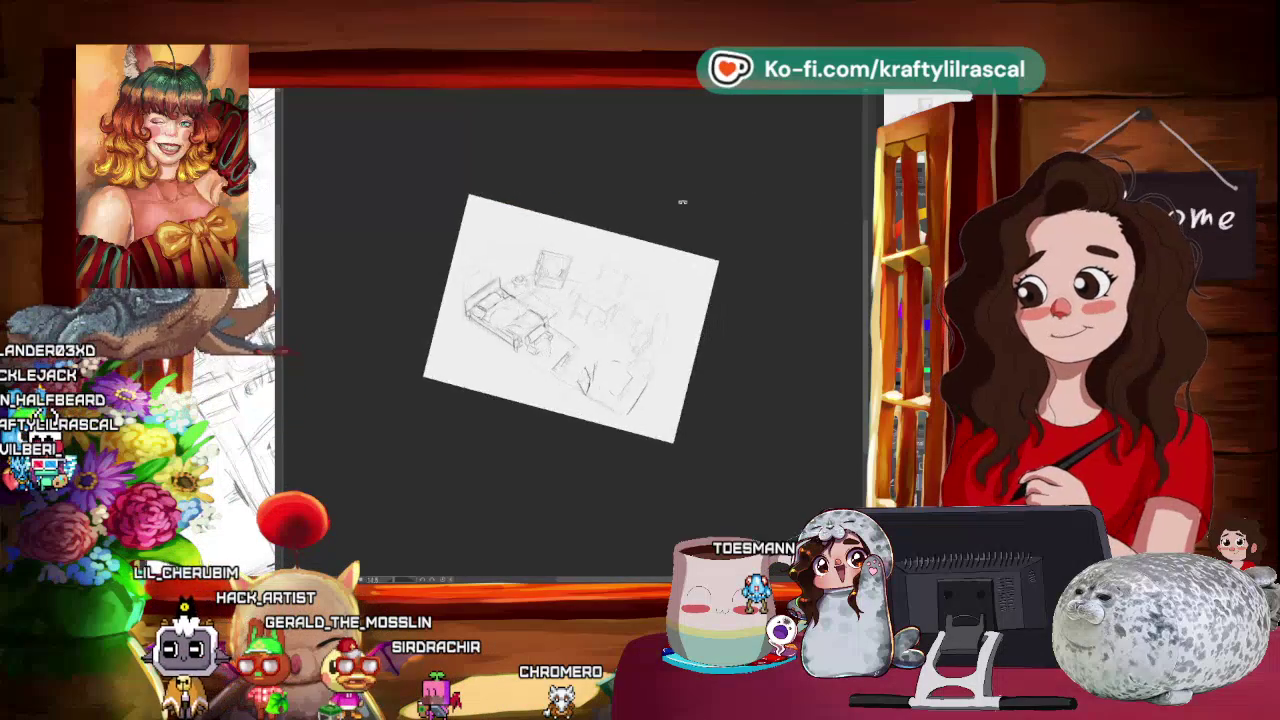
# - Level the full-page view, then zoom and rotate in close on the bookshelf
pyautogui.scroll(3, 722, 237)
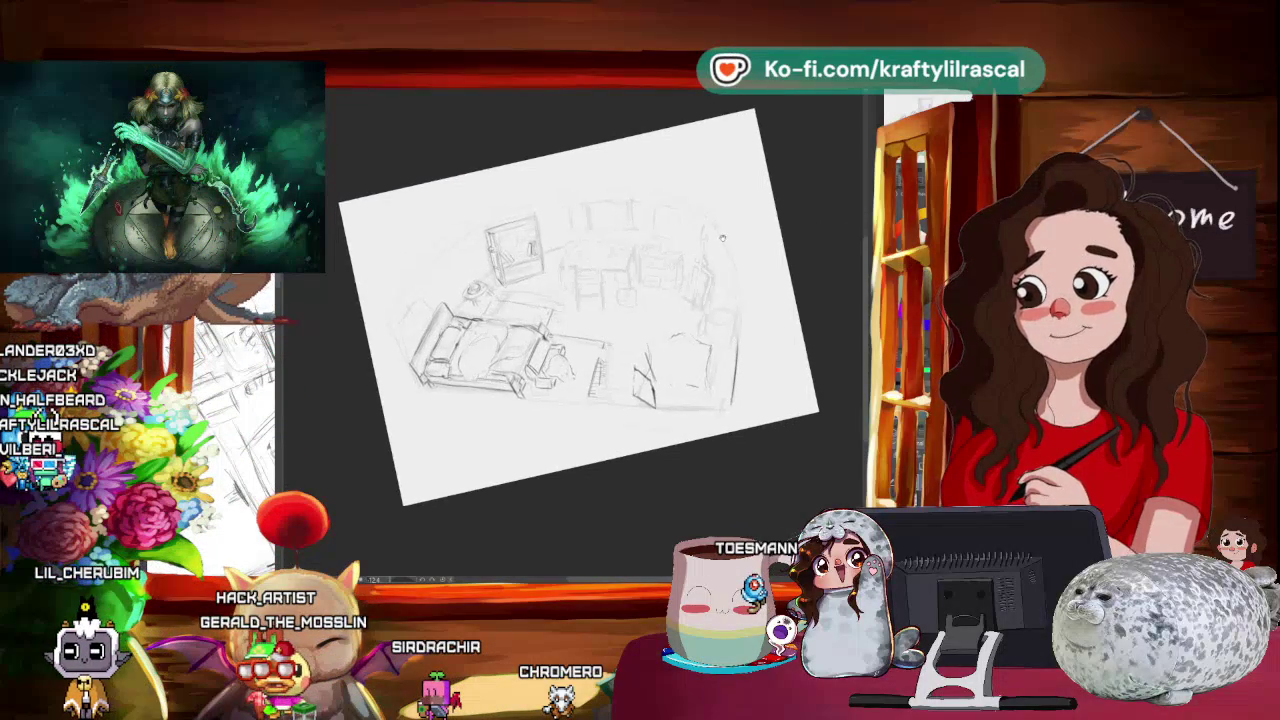
pyautogui.moveTo(722, 237); pyautogui.dragTo(755, 253)
pyautogui.scroll(2, 633, 333)
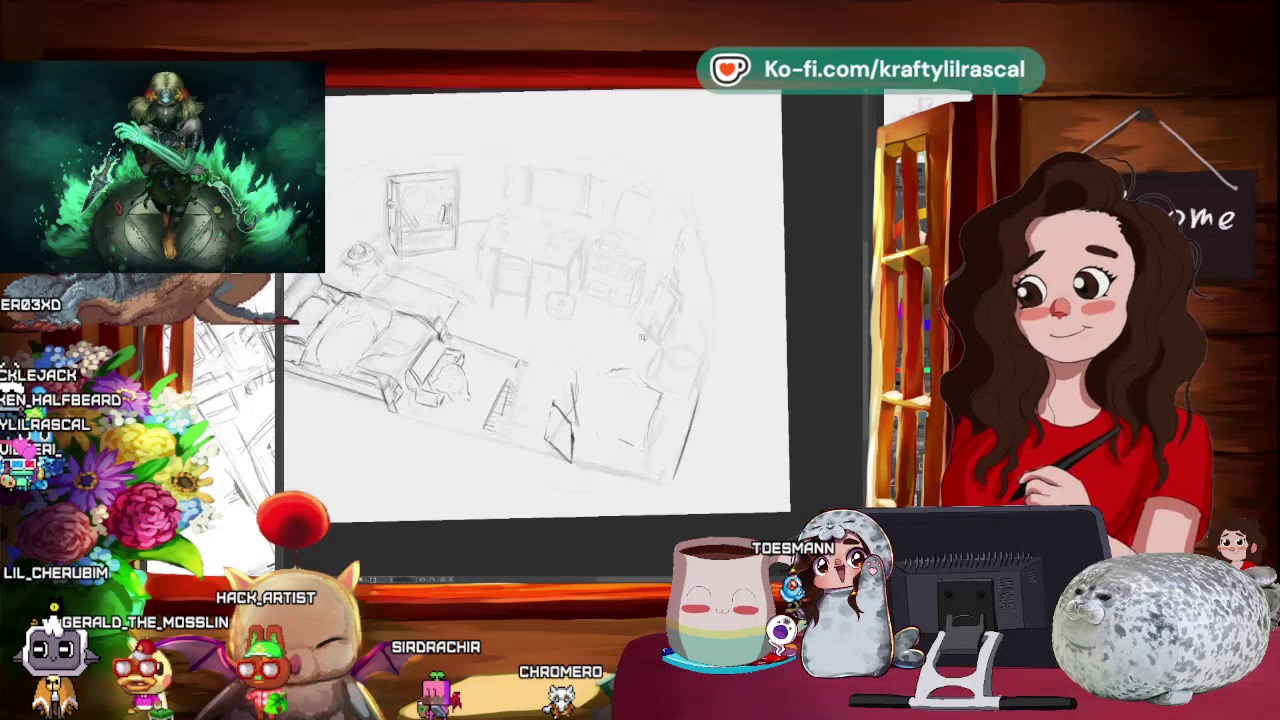
pyautogui.moveTo(633, 333); pyautogui.dragTo(701, 268)
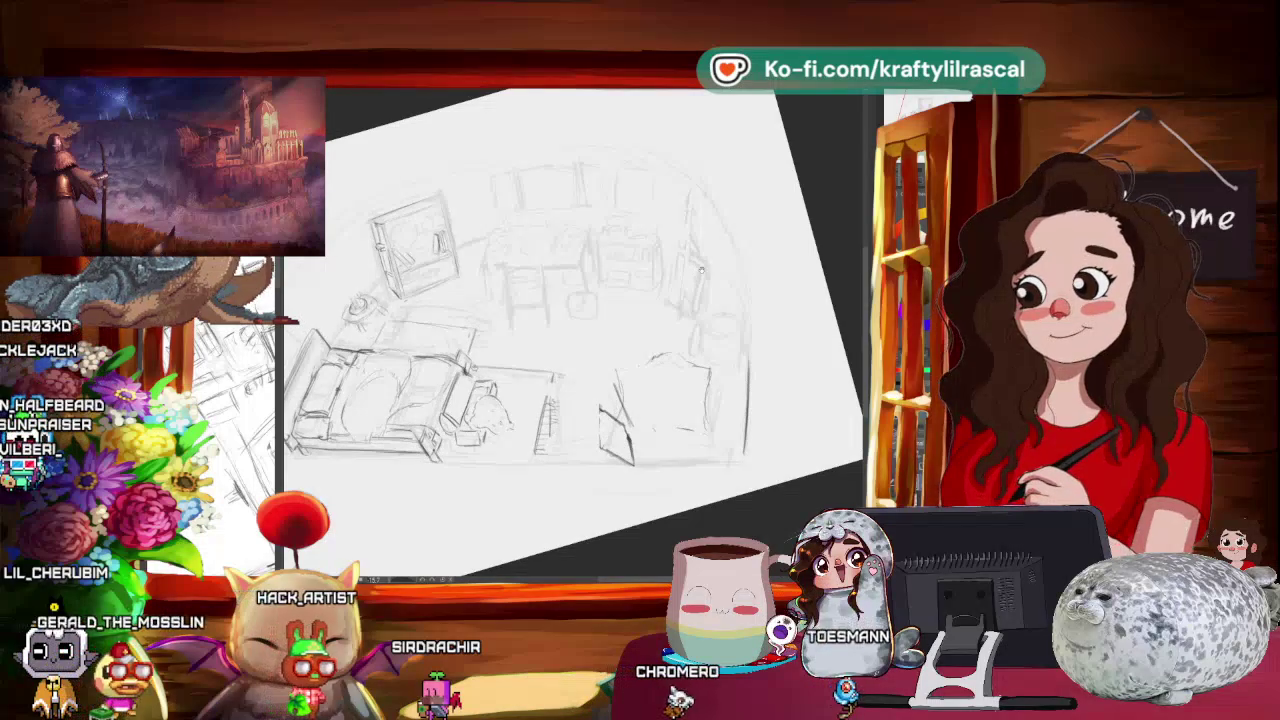
pyautogui.moveTo(505, 301); pyautogui.dragTo(518, 283)
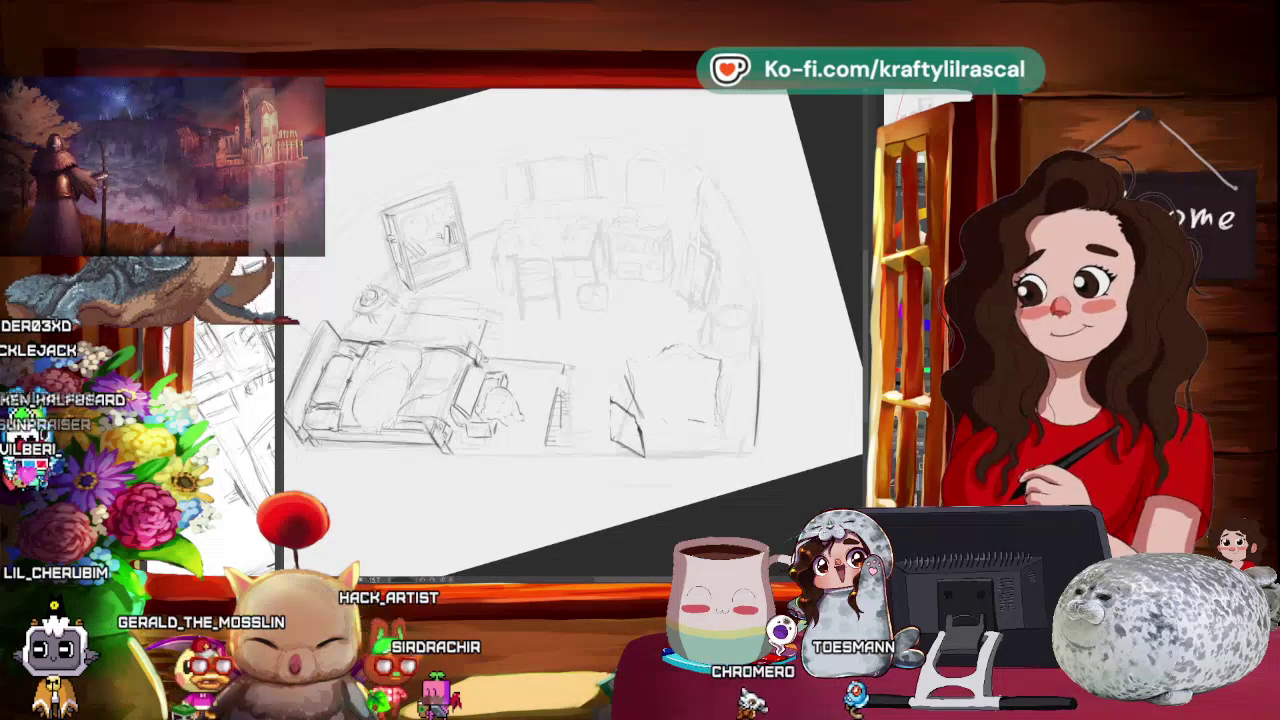
pyautogui.scroll(3, 420, 235)
pyautogui.moveTo(504, 285); pyautogui.dragTo(624, 218)
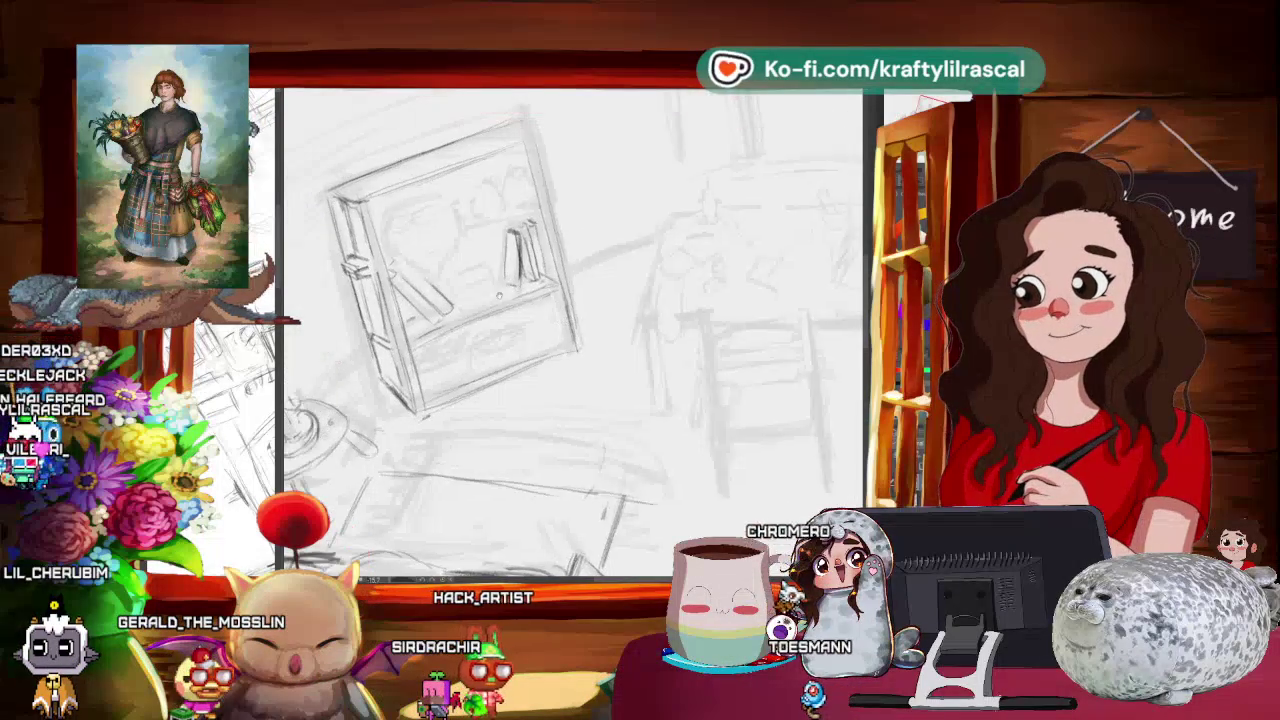
# - Turn the bookshelf to comfortable angles while redrawing its outer edges and shelves
pyautogui.moveTo(570, 262); pyautogui.dragTo(585, 268)
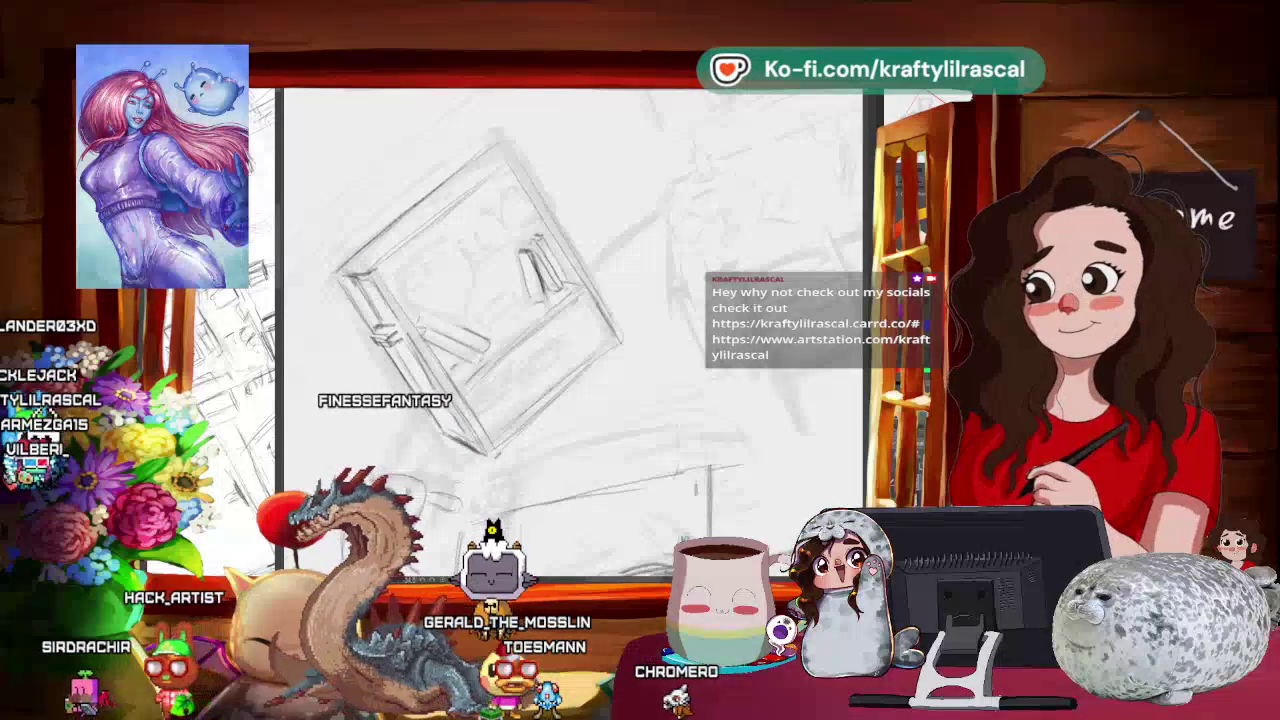
pyautogui.moveTo(508, 328); pyautogui.dragTo(487, 242)
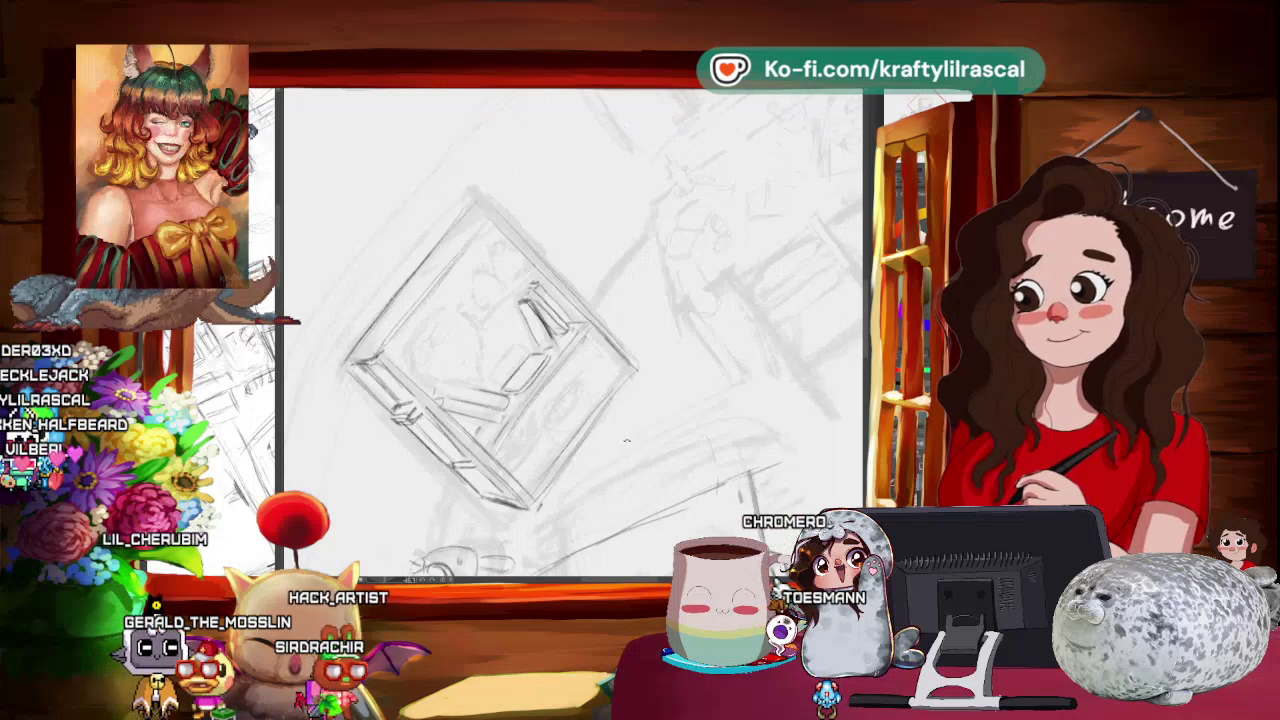
pyautogui.moveTo(560, 430)
pyautogui.mouseDown()
pyautogui.moveTo(627, 373)
pyautogui.moveTo(650, 453)
pyautogui.moveTo(355, 451)
pyautogui.mouseUp()
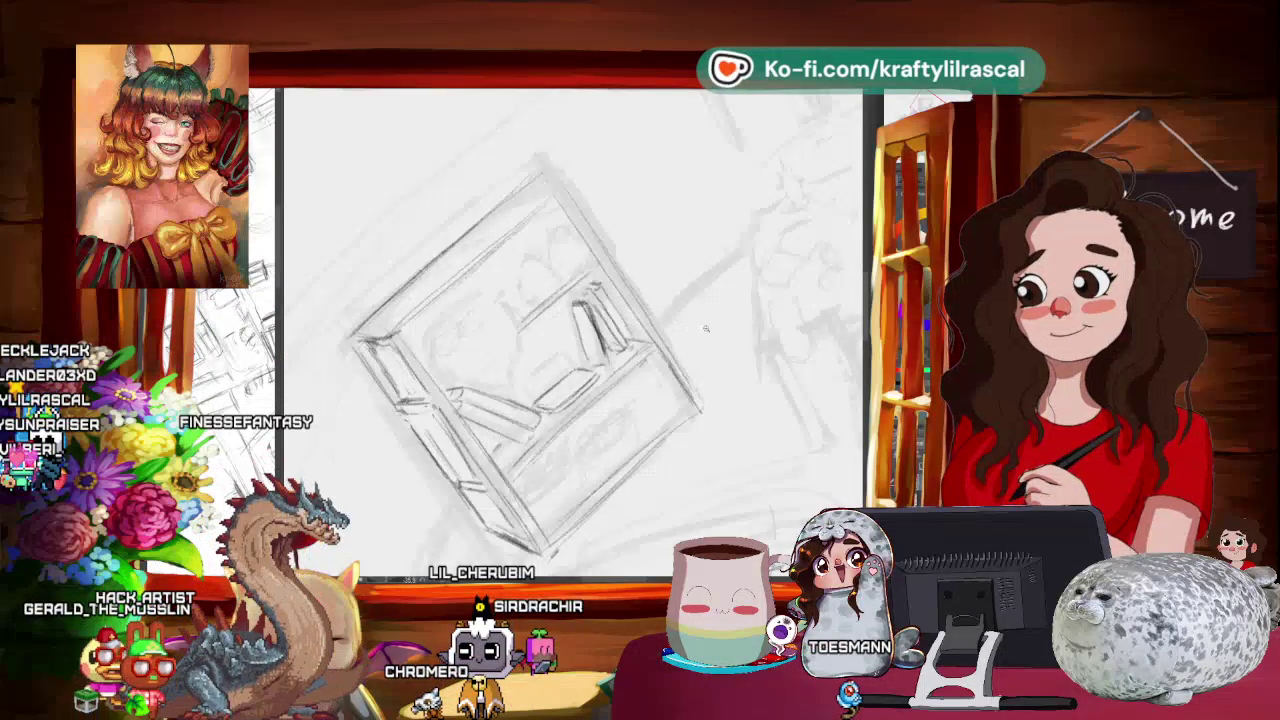
# - Zoom out and back in on the bookshelf, then straighten the view with the ^ key
pyautogui.scroll(-3, 574, 330)
pyautogui.scroll(3, 600, 340)
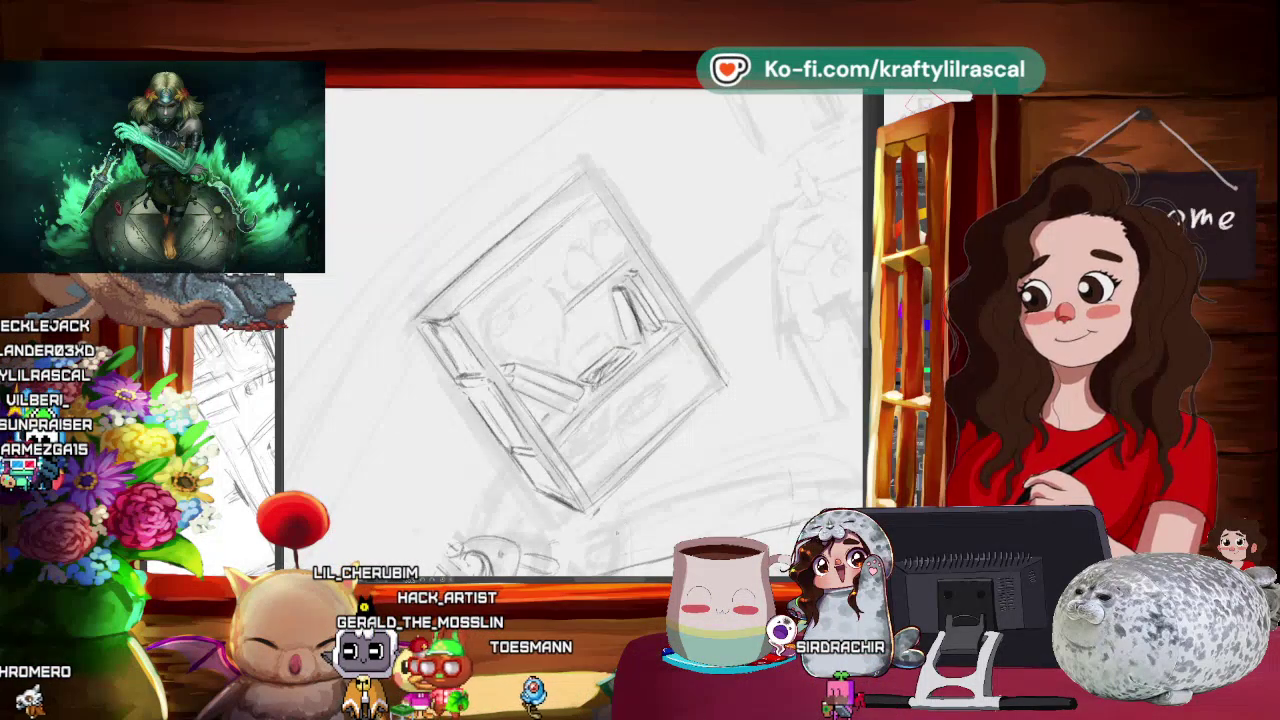
pyautogui.press('^')
# - Rotate, zoom and nudge the view until the bookshelf stands upright for redrawing
pyautogui.press('^')
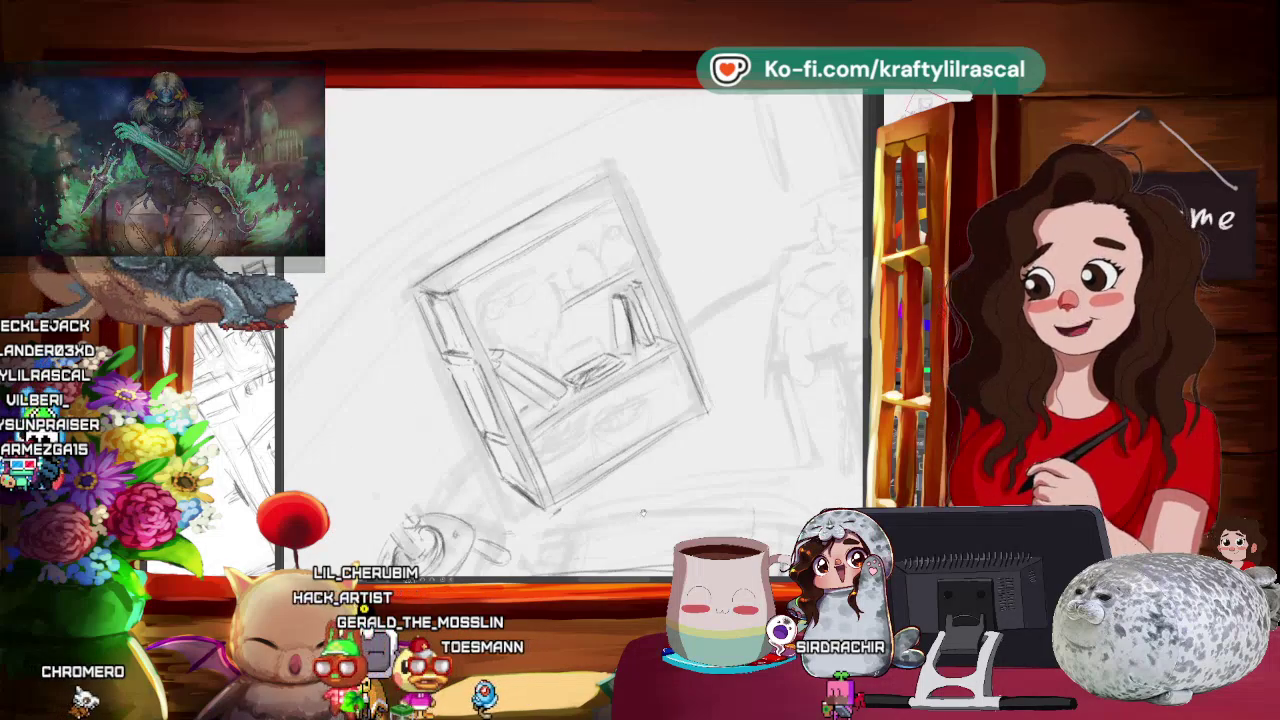
pyautogui.press('^')
pyautogui.press('^')
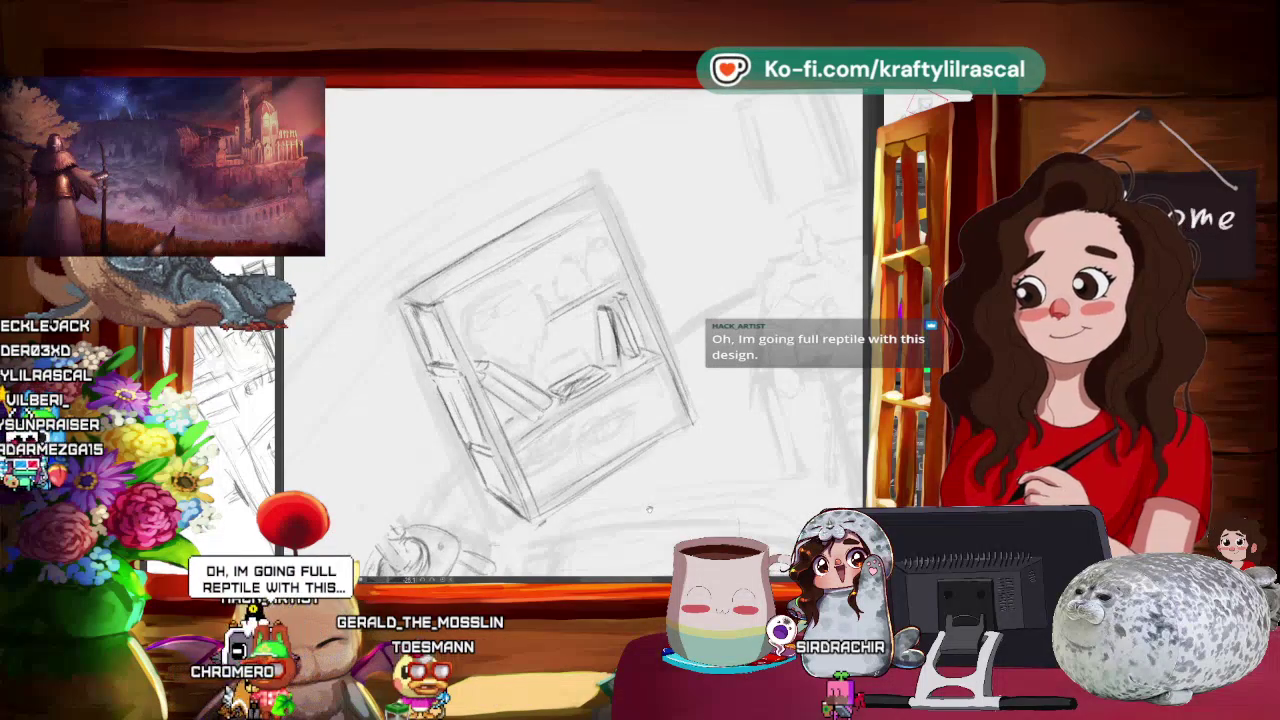
pyautogui.moveTo(649, 509); pyautogui.dragTo(643, 506)
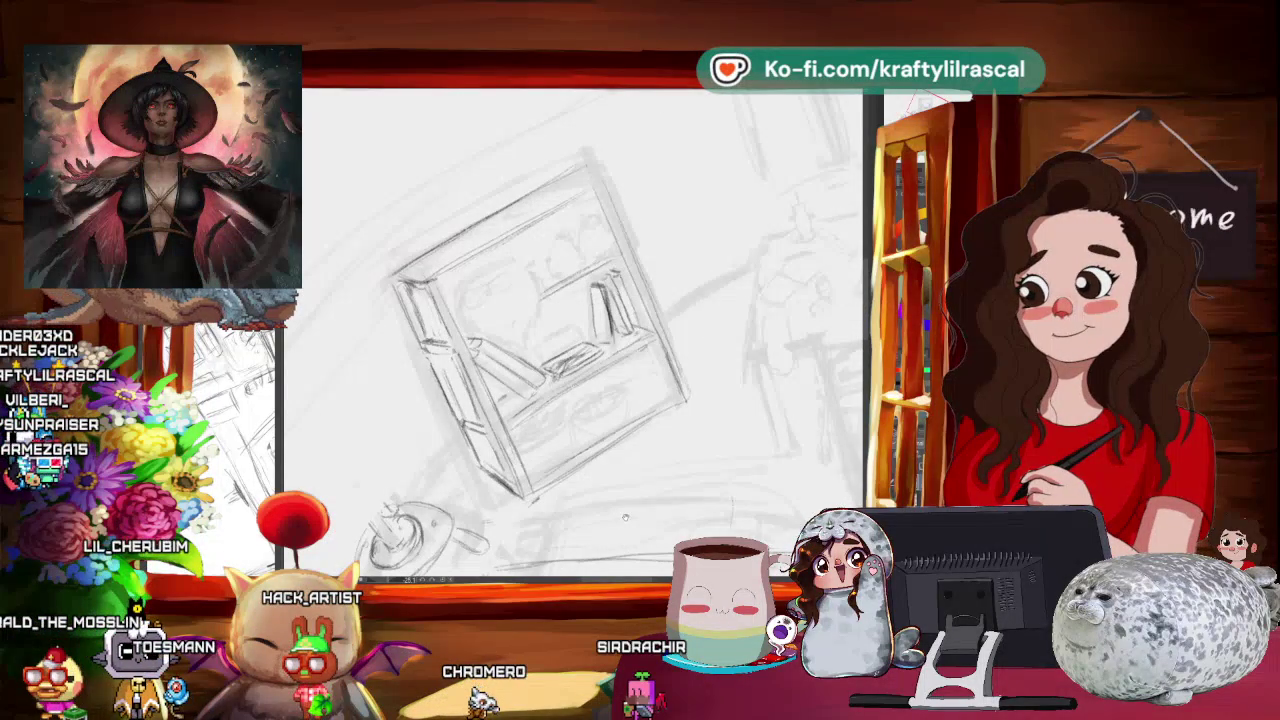
pyautogui.moveTo(616, 400); pyautogui.dragTo(606, 455)
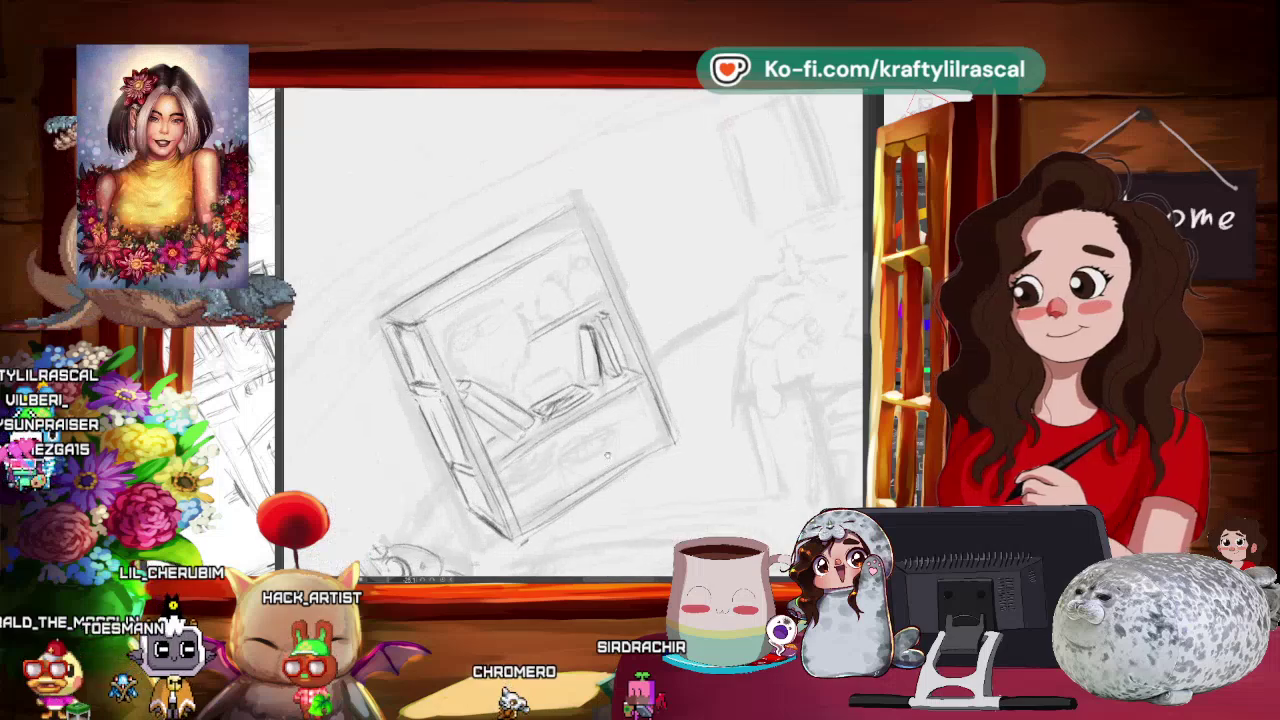
pyautogui.moveTo(688, 367); pyautogui.dragTo(678, 405)
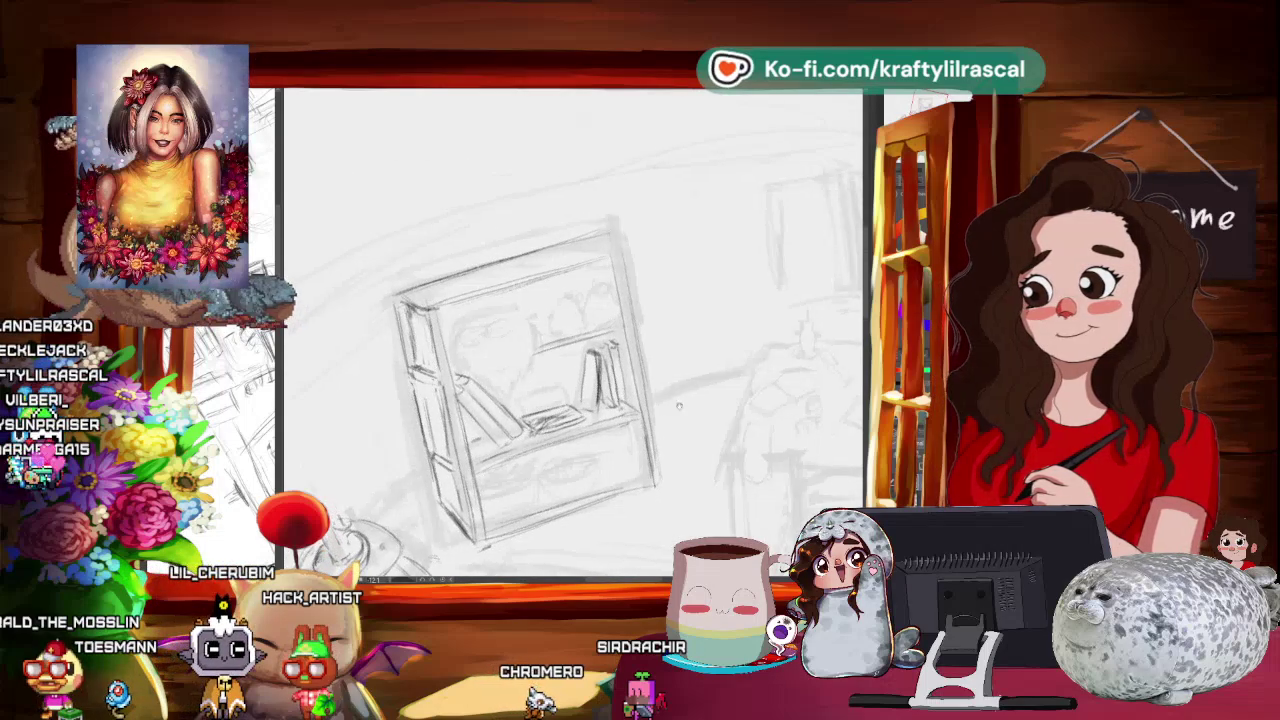
pyautogui.moveTo(711, 446); pyautogui.dragTo(728, 362)
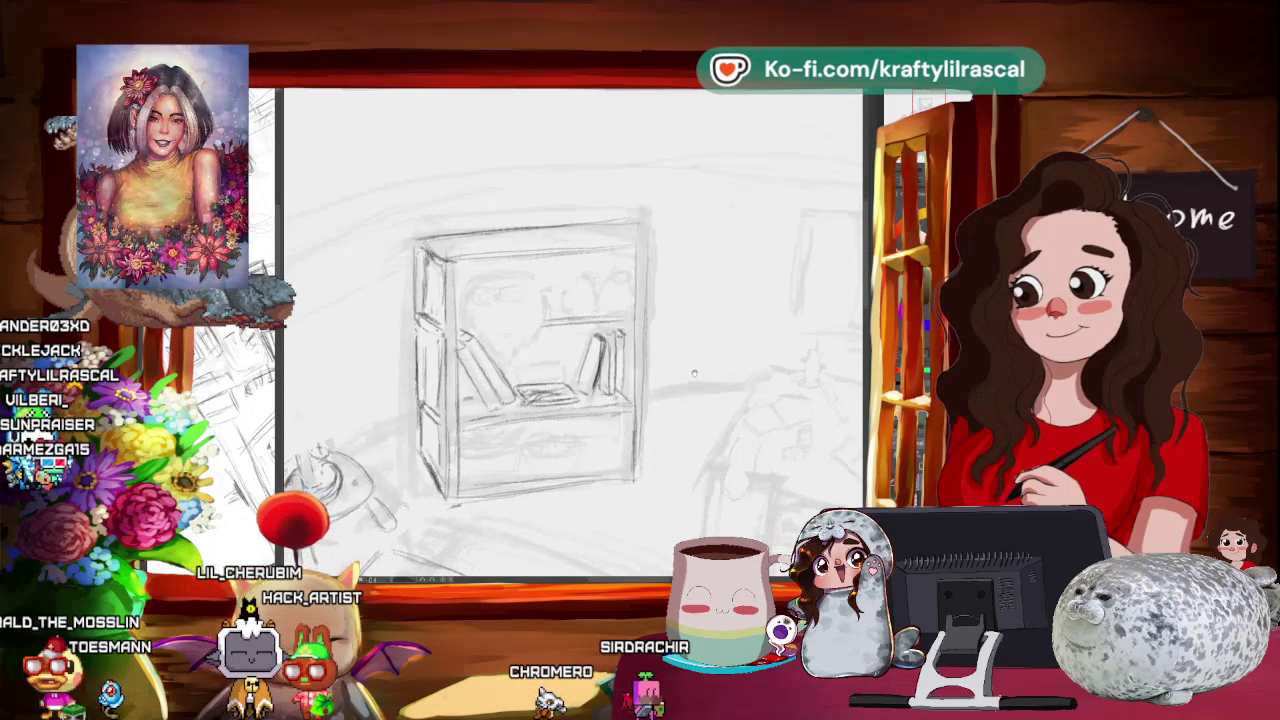
pyautogui.scroll(3, 606, 262)
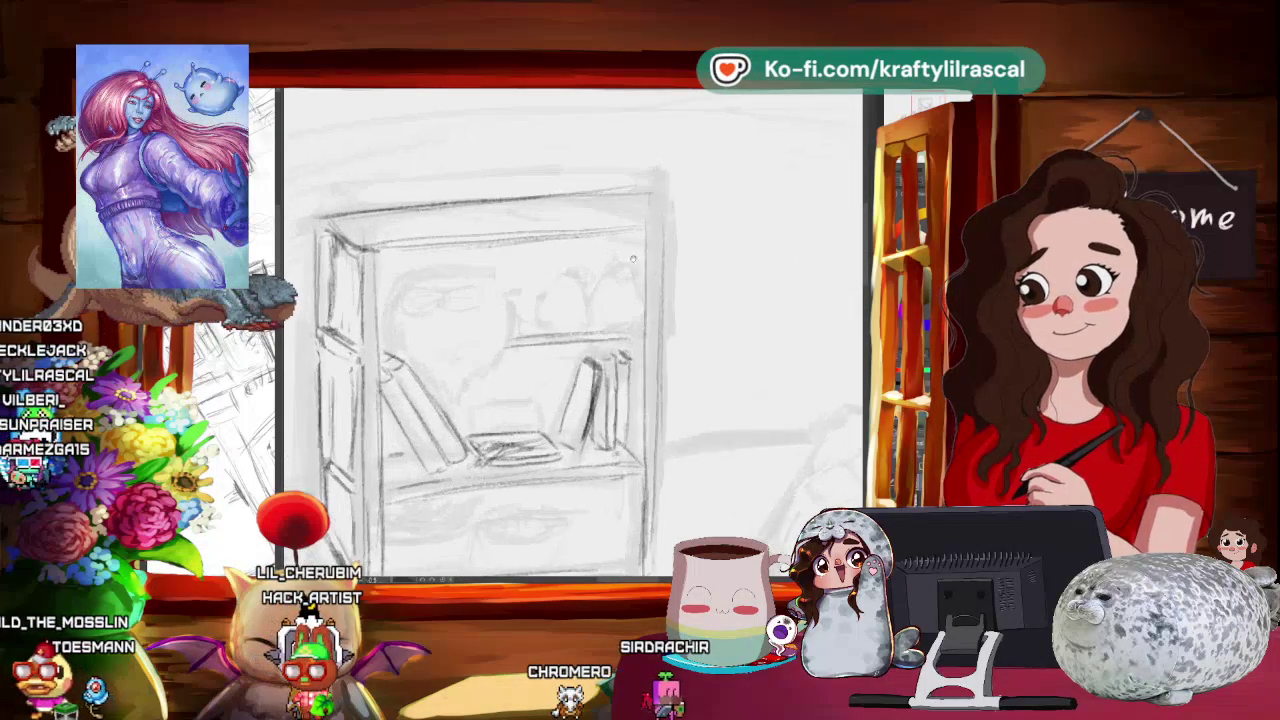
pyautogui.moveTo(640, 270)
pyautogui.mouseDown()
pyautogui.moveTo(683, 283)
pyautogui.moveTo(667, 267)
pyautogui.mouseUp()
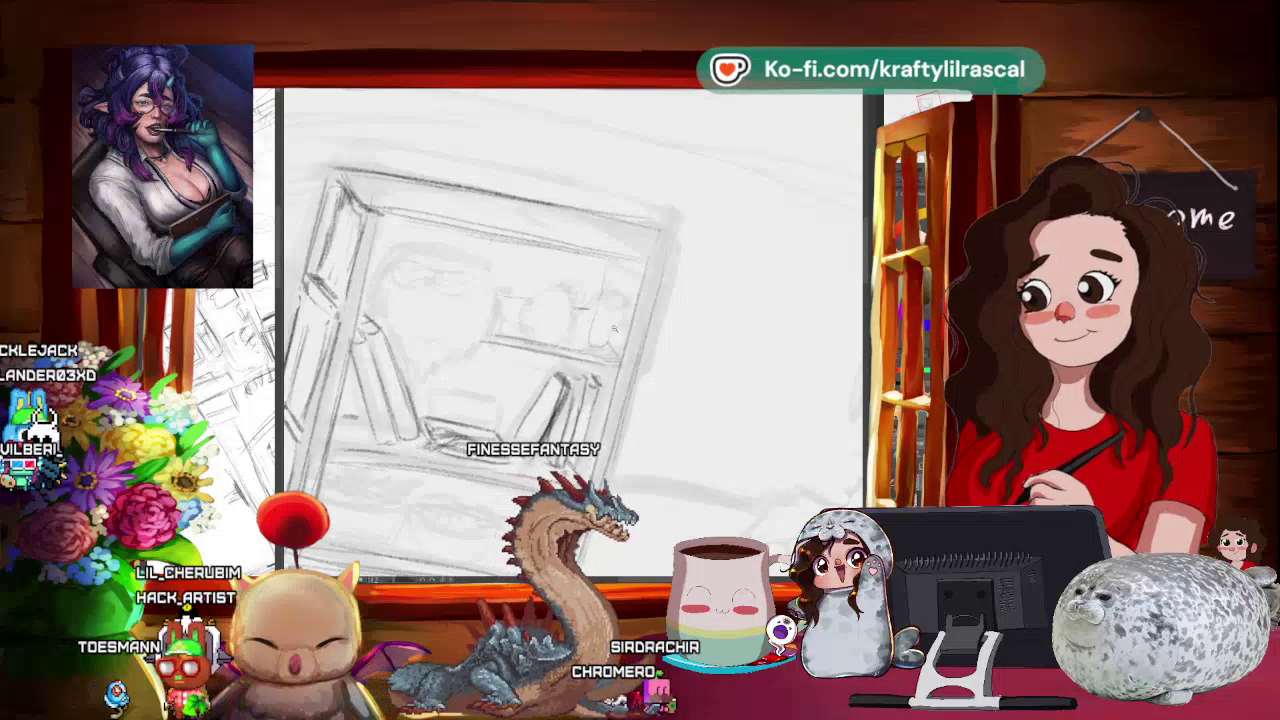
# - Zoom the canvas out and reset its rotation to upright
pyautogui.hotkey('ctrl', '-')
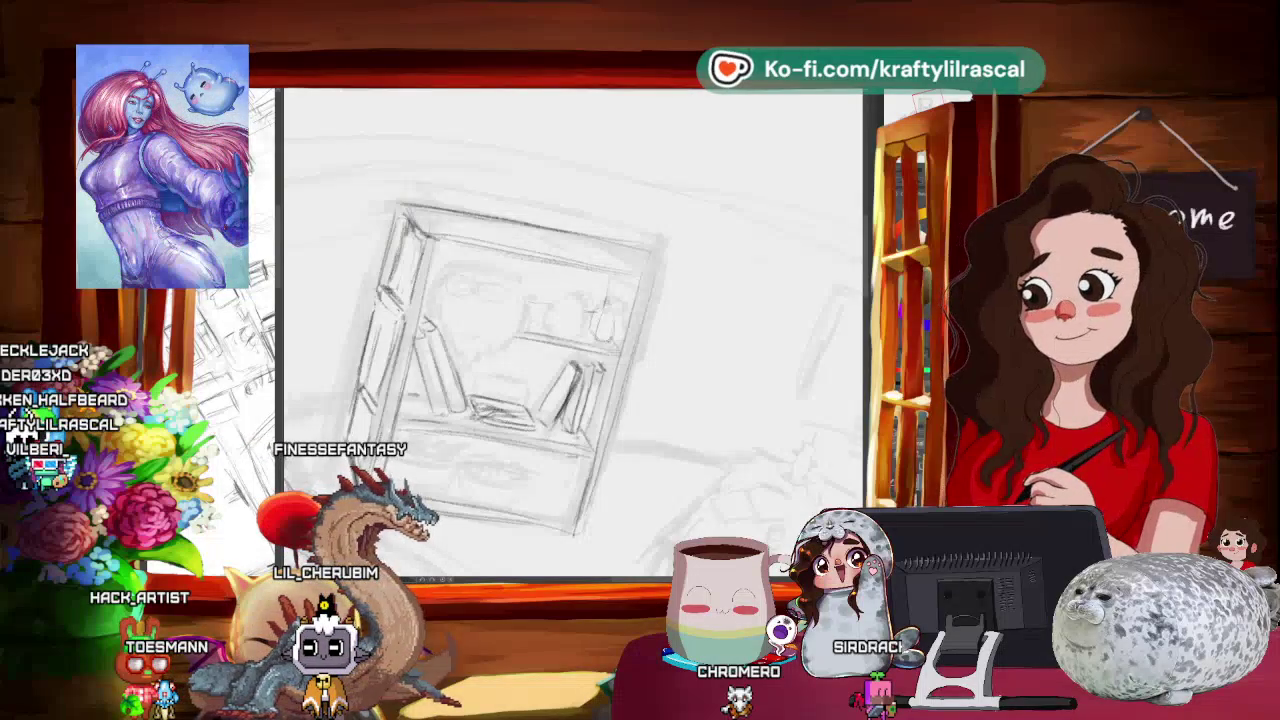
pyautogui.hotkey('ctrl', '0')
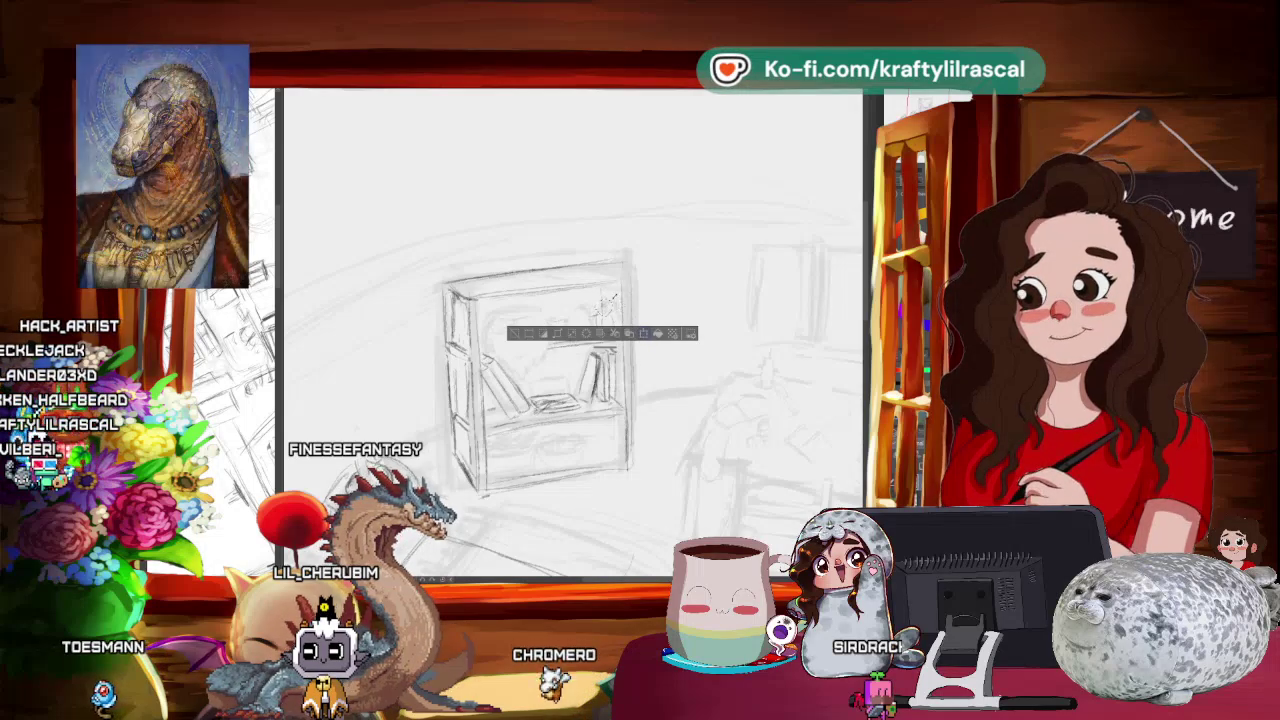
# - Free-transform the selected top-shelf area with Ctrl+T and confirm it
pyautogui.hotkey('ctrl', 't')
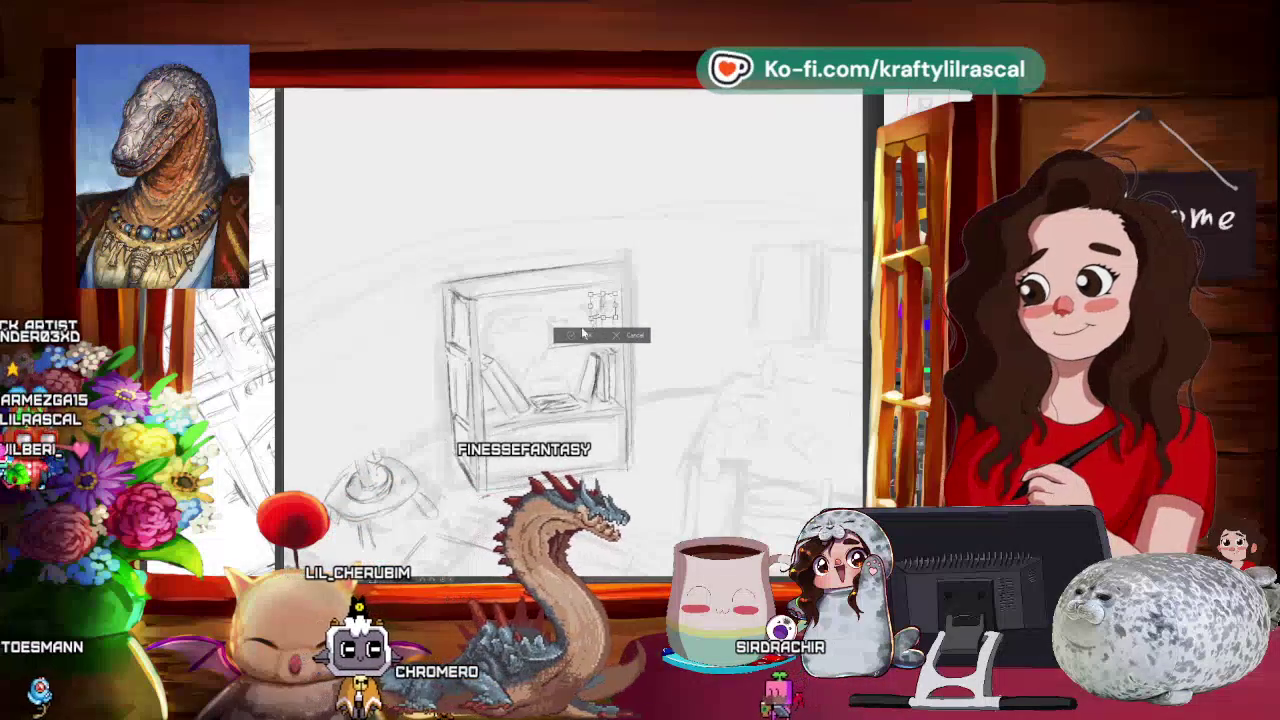
pyautogui.click(583, 333)
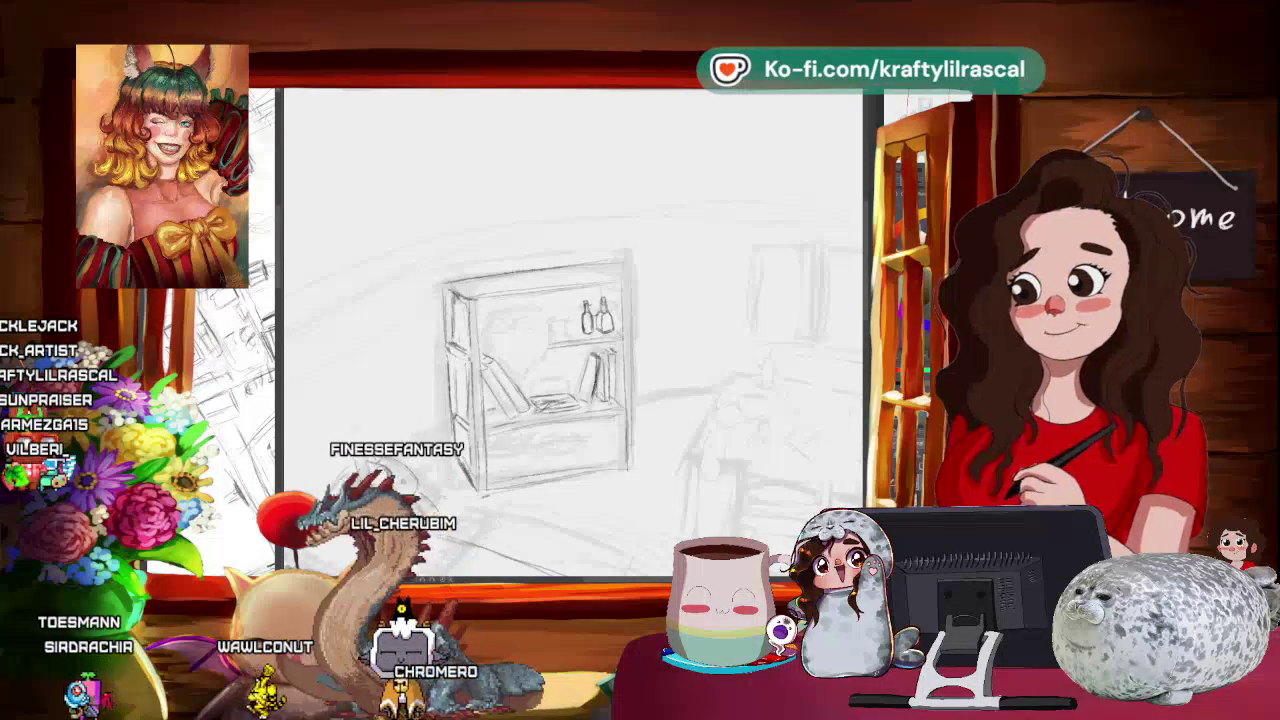
# - Tilt the canvas for drawing the extra bottle, then bring up the canvas menu over the bottles
pyautogui.moveTo(600, 220)
pyautogui.mouseDown()
pyautogui.moveTo(692, 207)
pyautogui.moveTo(640, 160)
pyautogui.mouseUp()
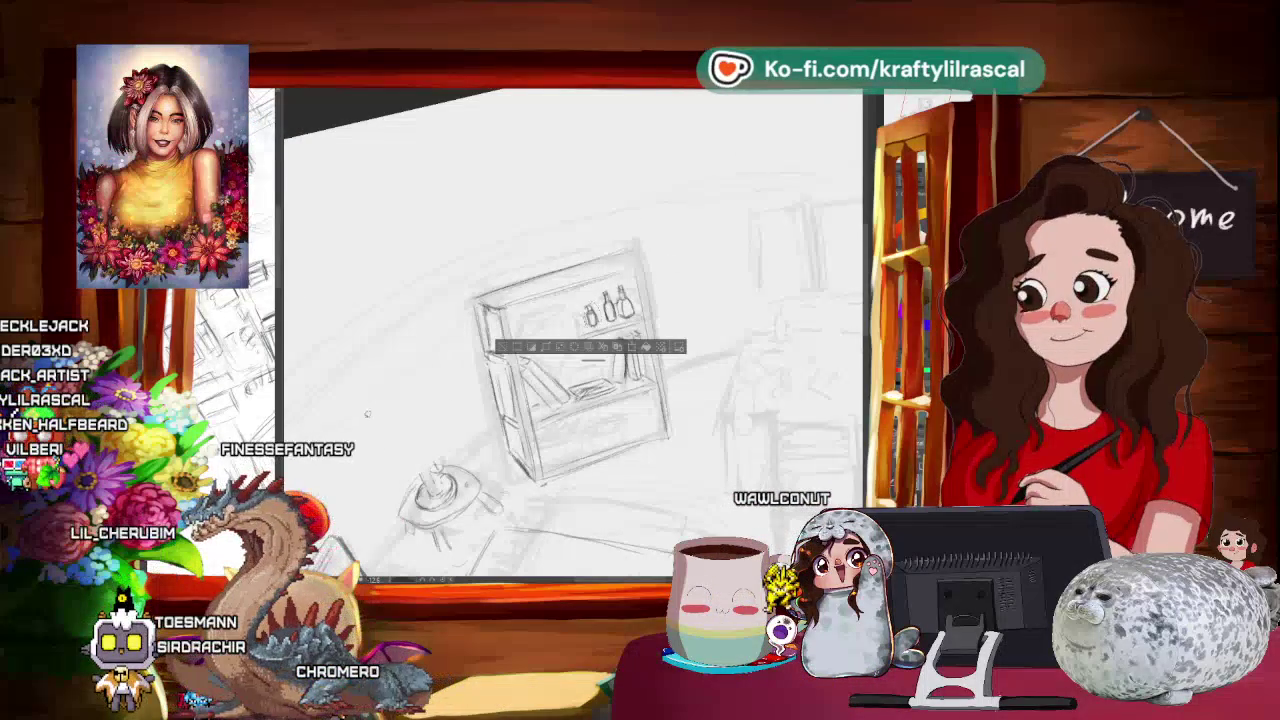
pyautogui.rightClick(597, 318)
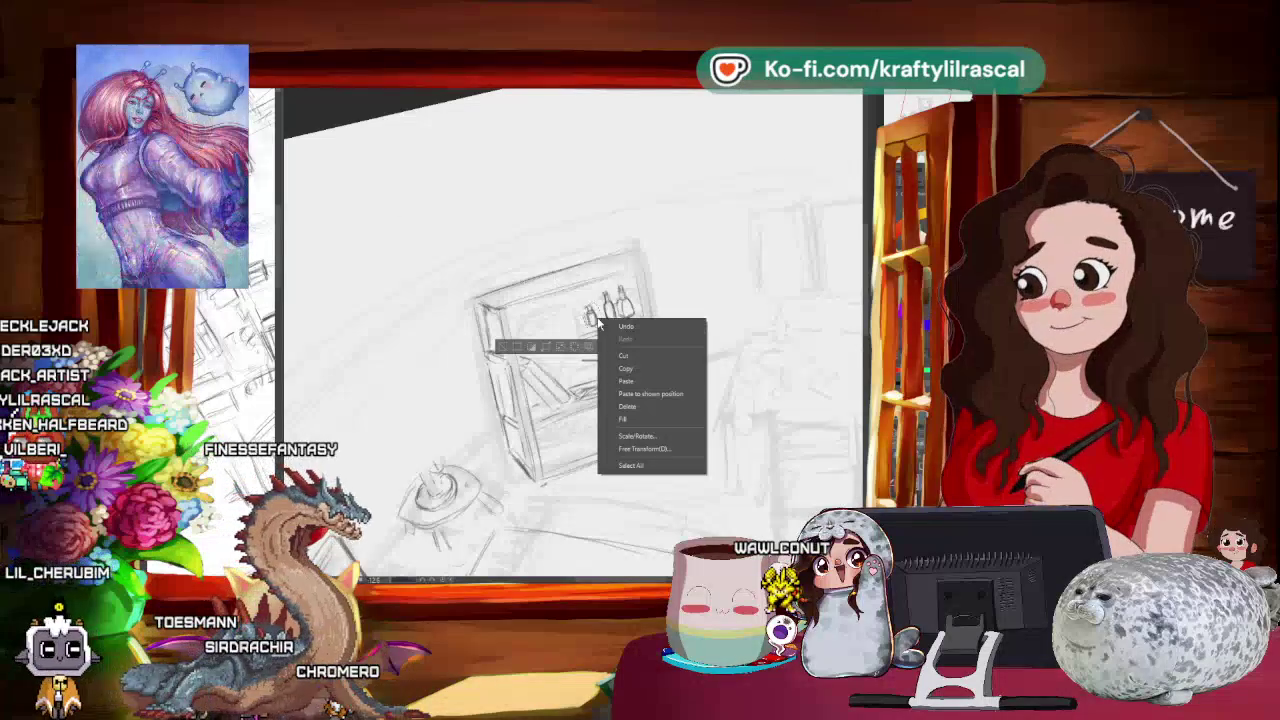
# - Copy the bottle group, paste a first copy and start transforming it
pyautogui.click(638, 370)
pyautogui.rightClick(604, 320)
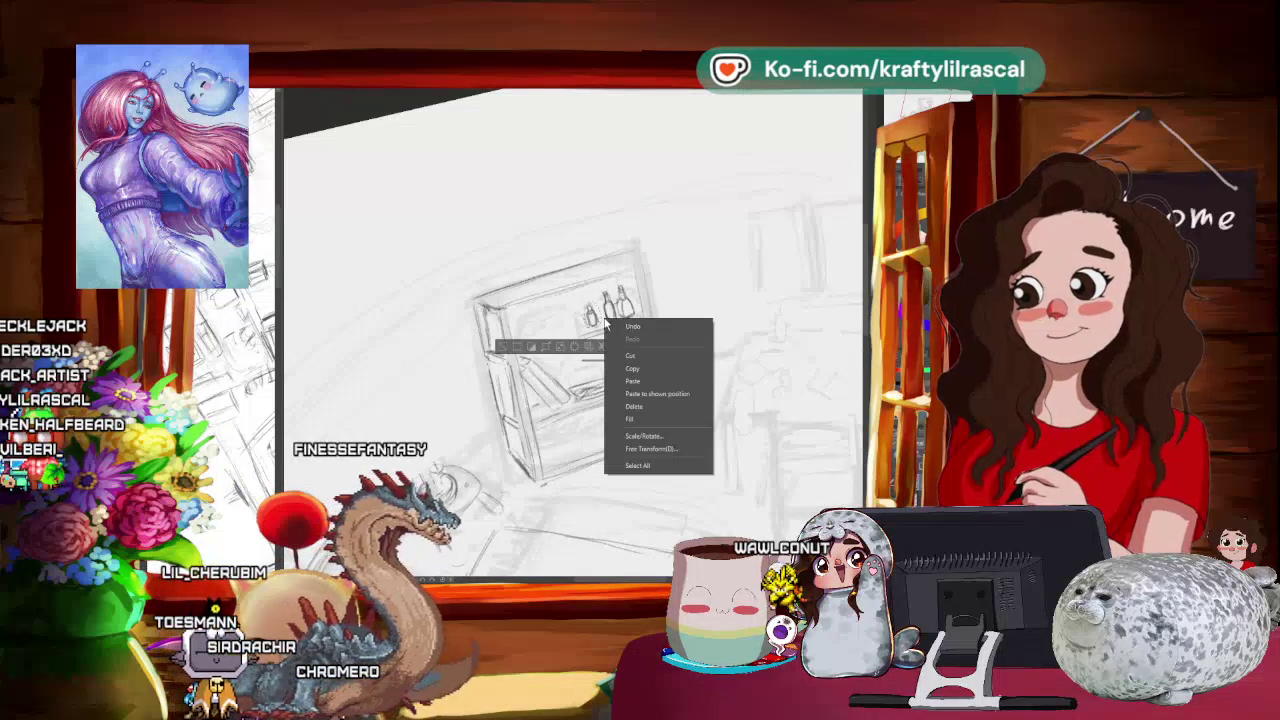
pyautogui.click(632, 381)
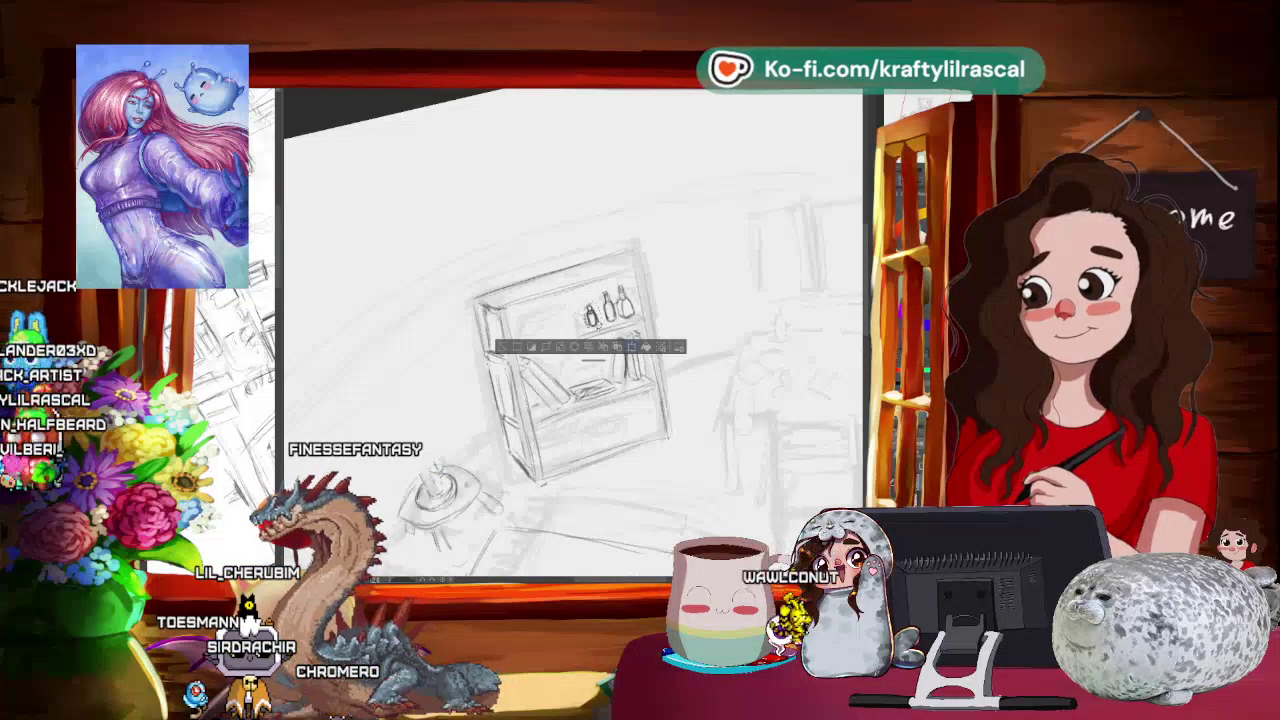
pyautogui.click(632, 348)
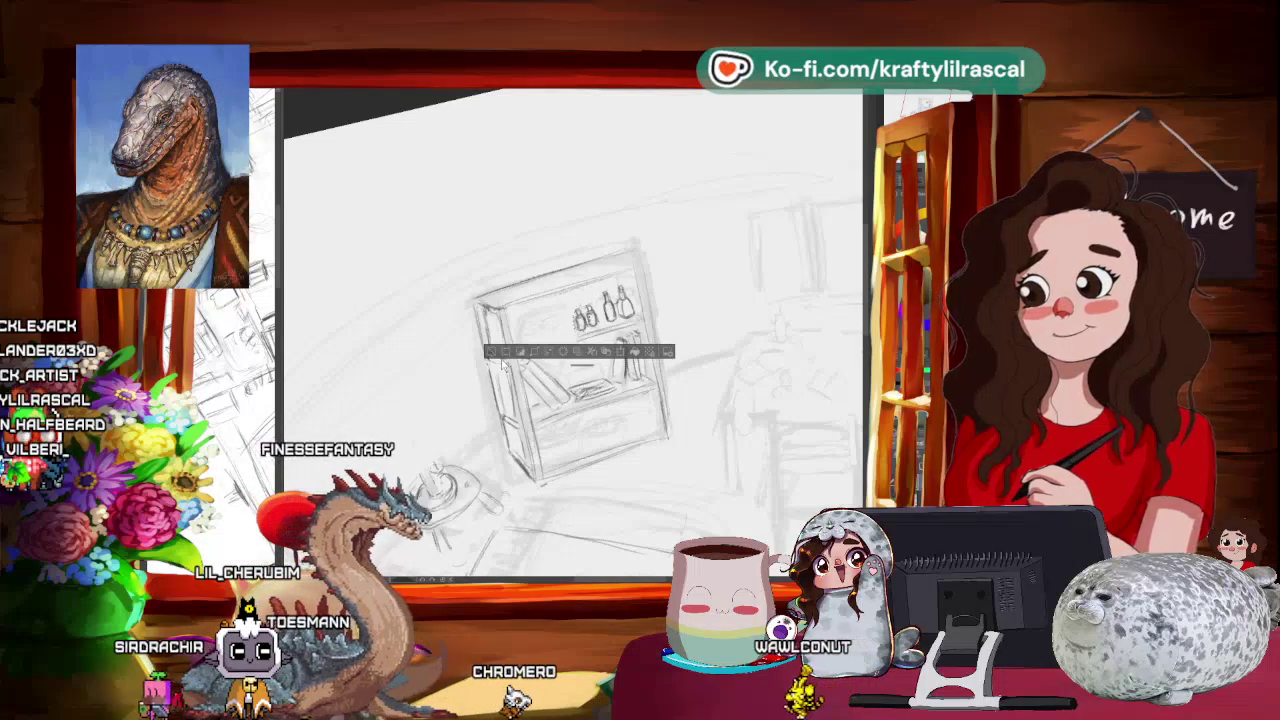
pyautogui.moveTo(568, 280); pyautogui.dragTo(580, 270)
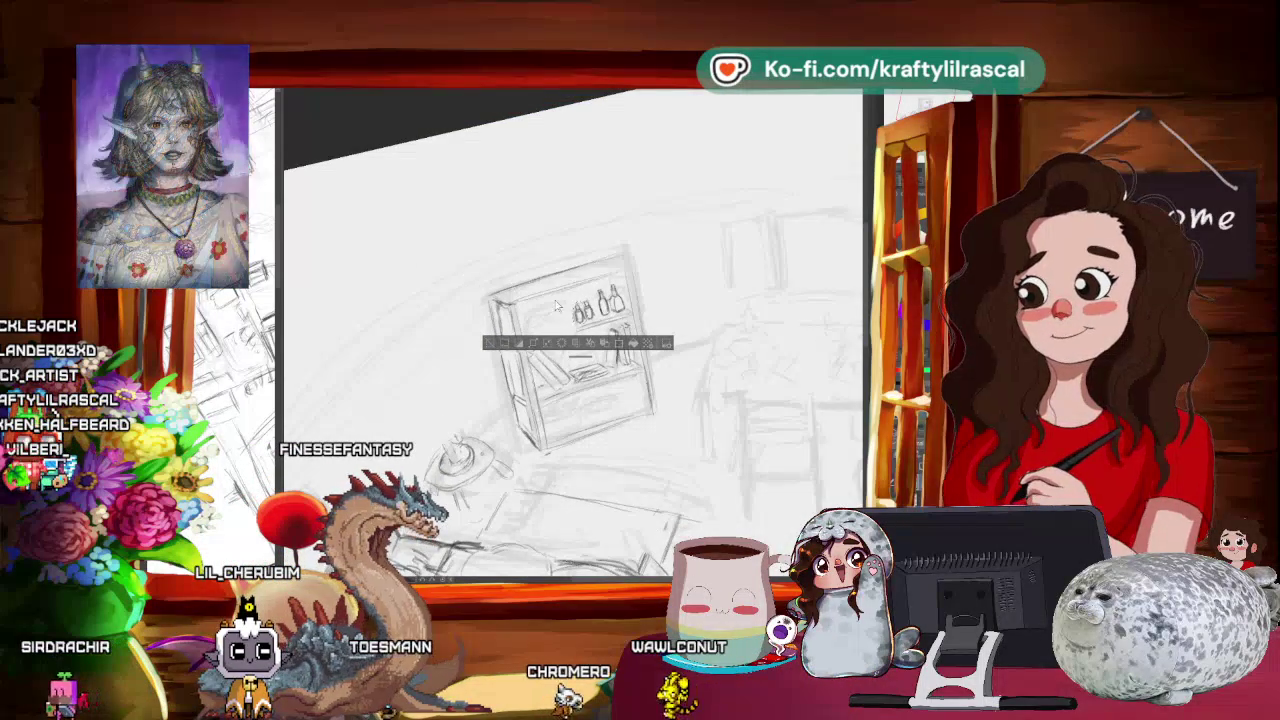
# - Paste a second bottle copy, nudge it onto the shelf, confirm and deselect
pyautogui.rightClick(601, 317)
pyautogui.rightClick(576, 299)
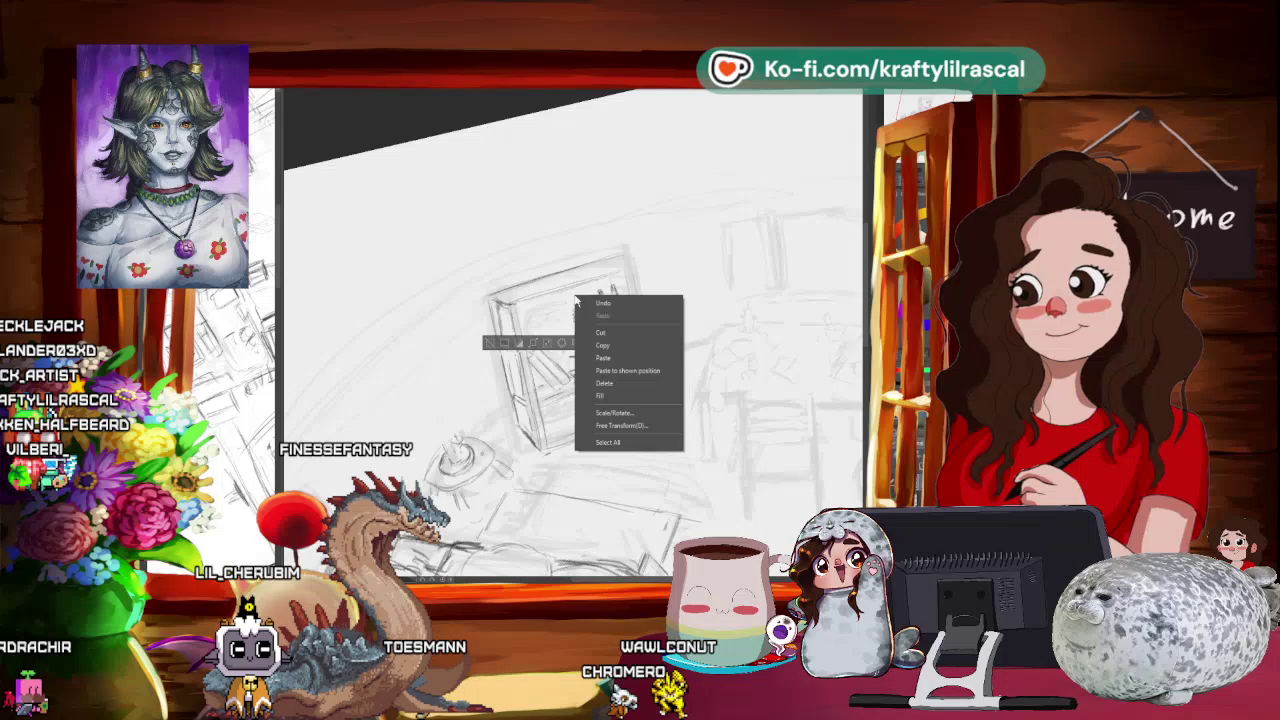
pyautogui.click(627, 359)
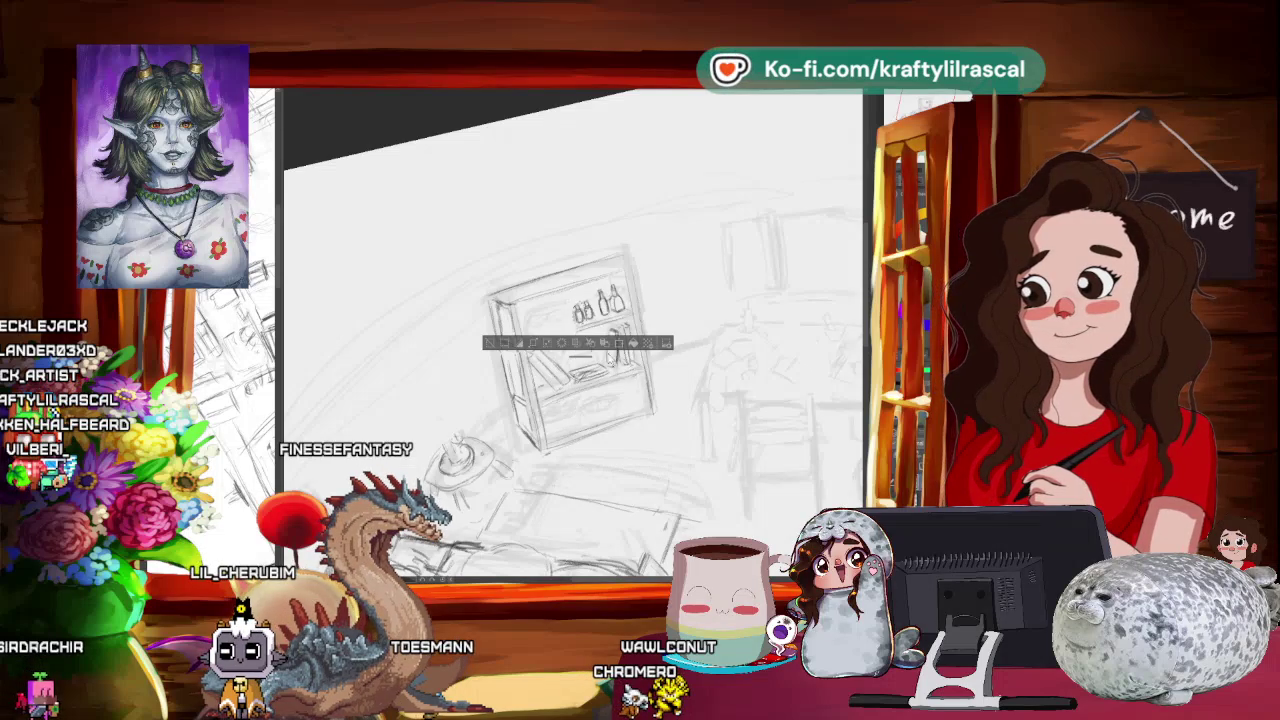
pyautogui.click(618, 343)
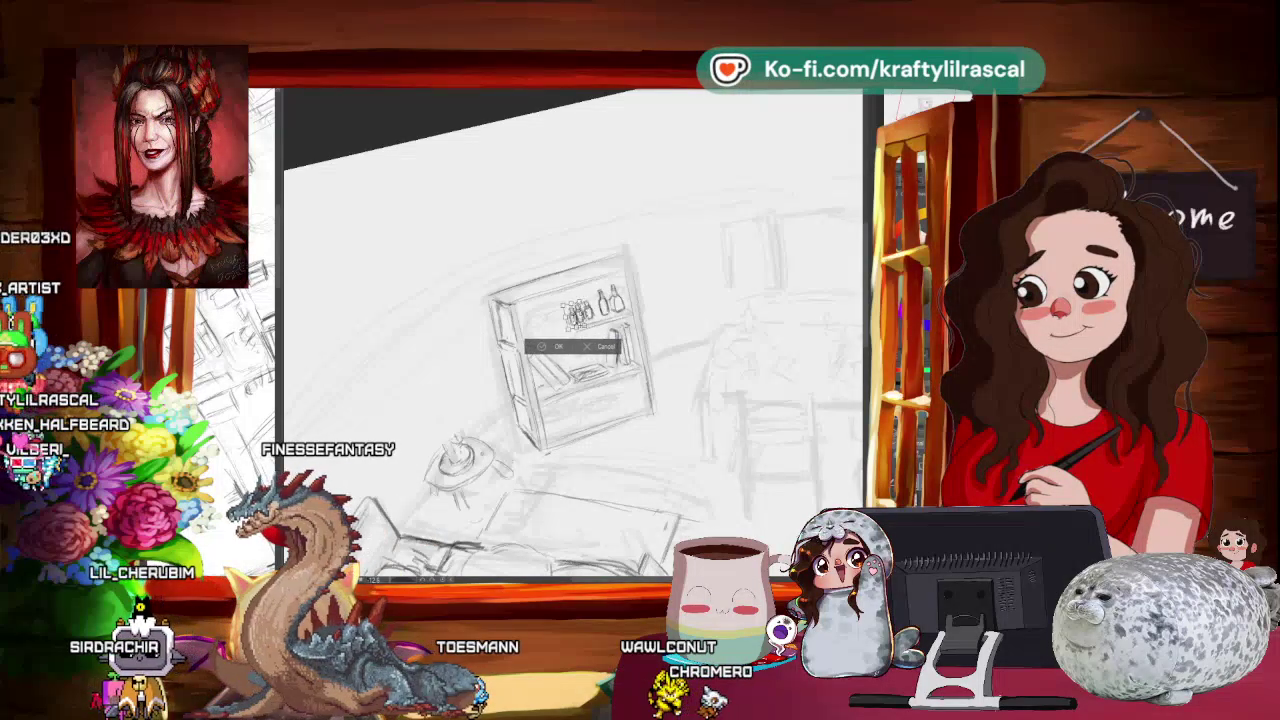
pyautogui.moveTo(577, 314); pyautogui.dragTo(572, 318)
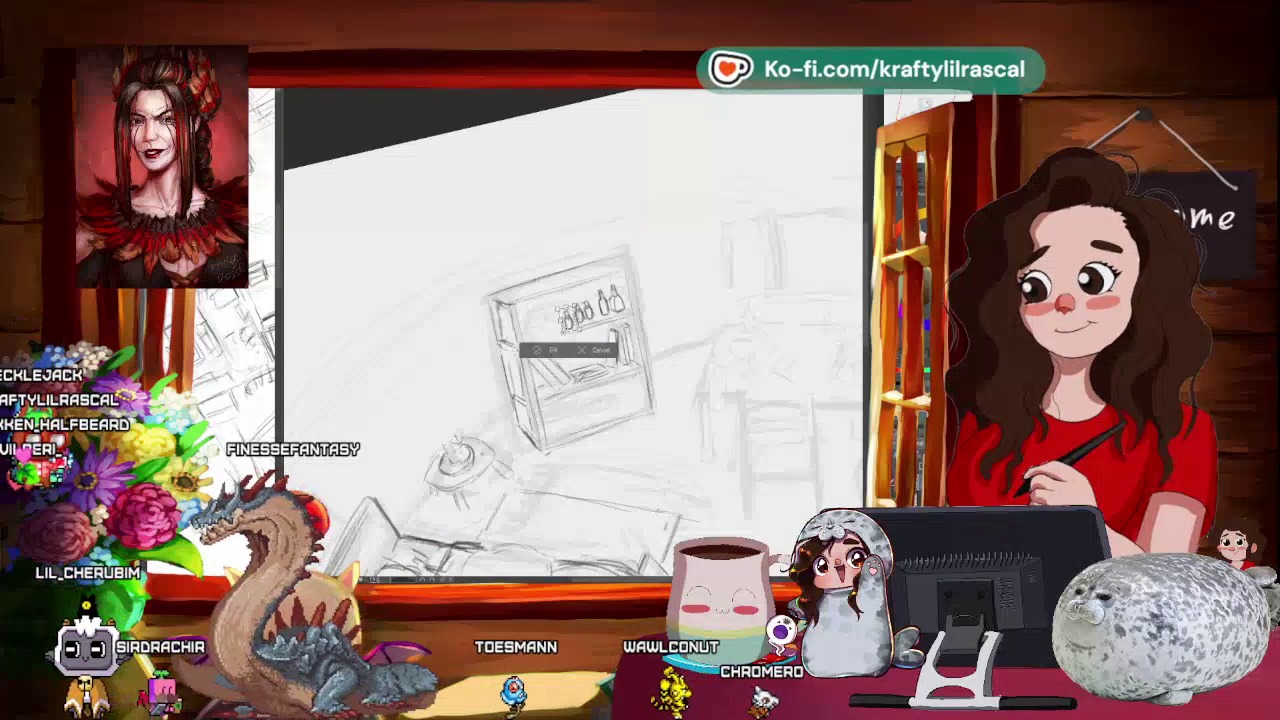
pyautogui.click(548, 350)
pyautogui.click(475, 344)
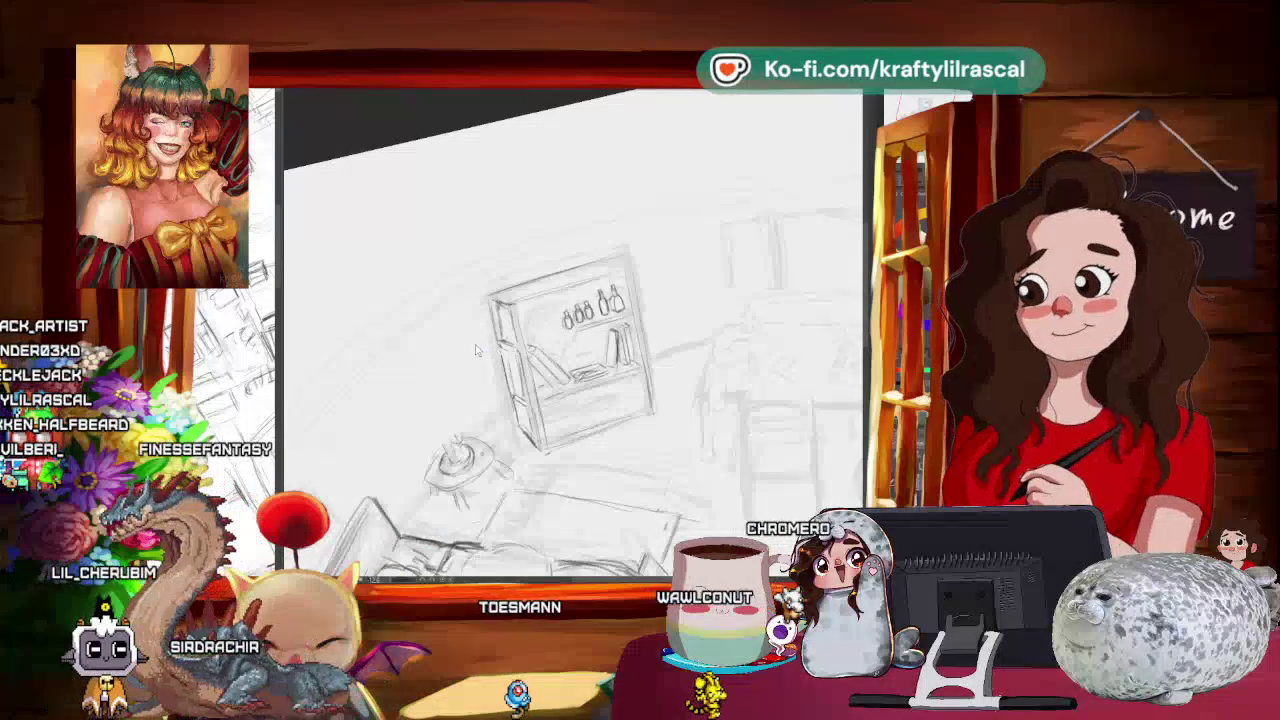
# - Zoom and pan to see the whole page, briefly switch to the desktop, then level the view
pyautogui.scroll(-2, 576, 230)
pyautogui.scroll(-3, 576, 230)
pyautogui.scroll(-2, 576, 230)
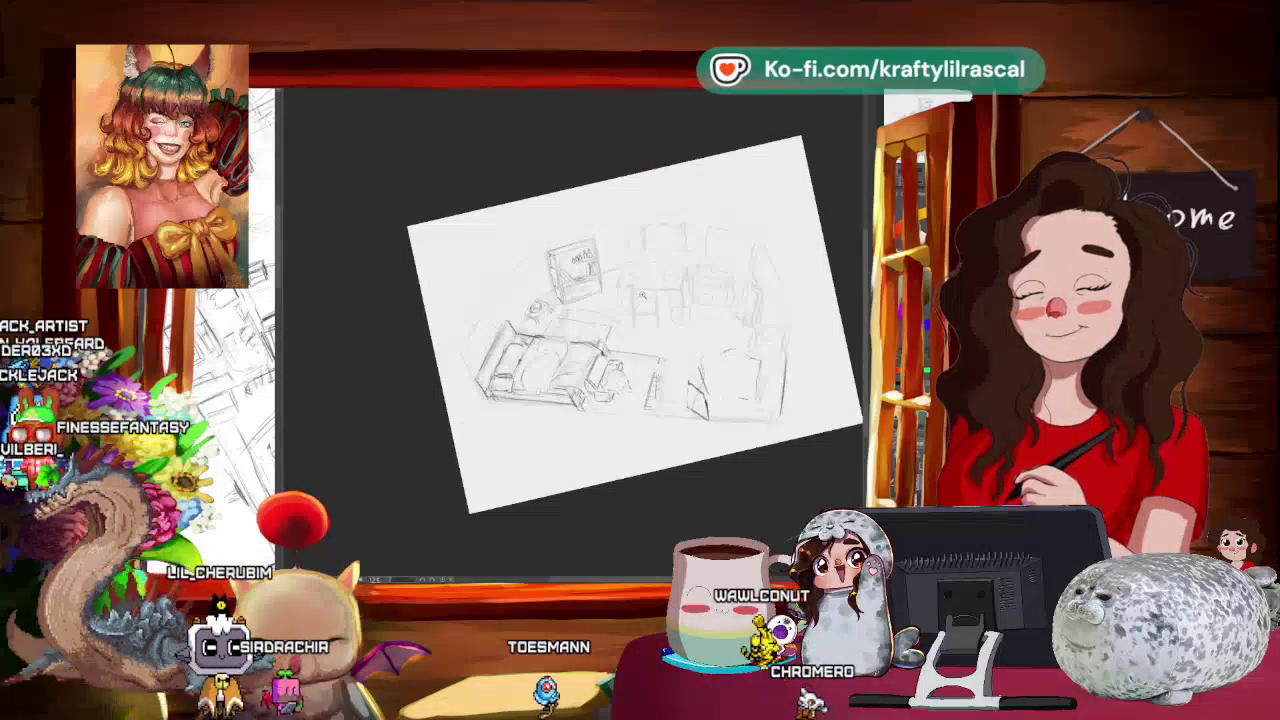
pyautogui.scroll(-1, 642, 296)
pyautogui.scroll(1, 642, 296)
pyautogui.scroll(1, 644, 271)
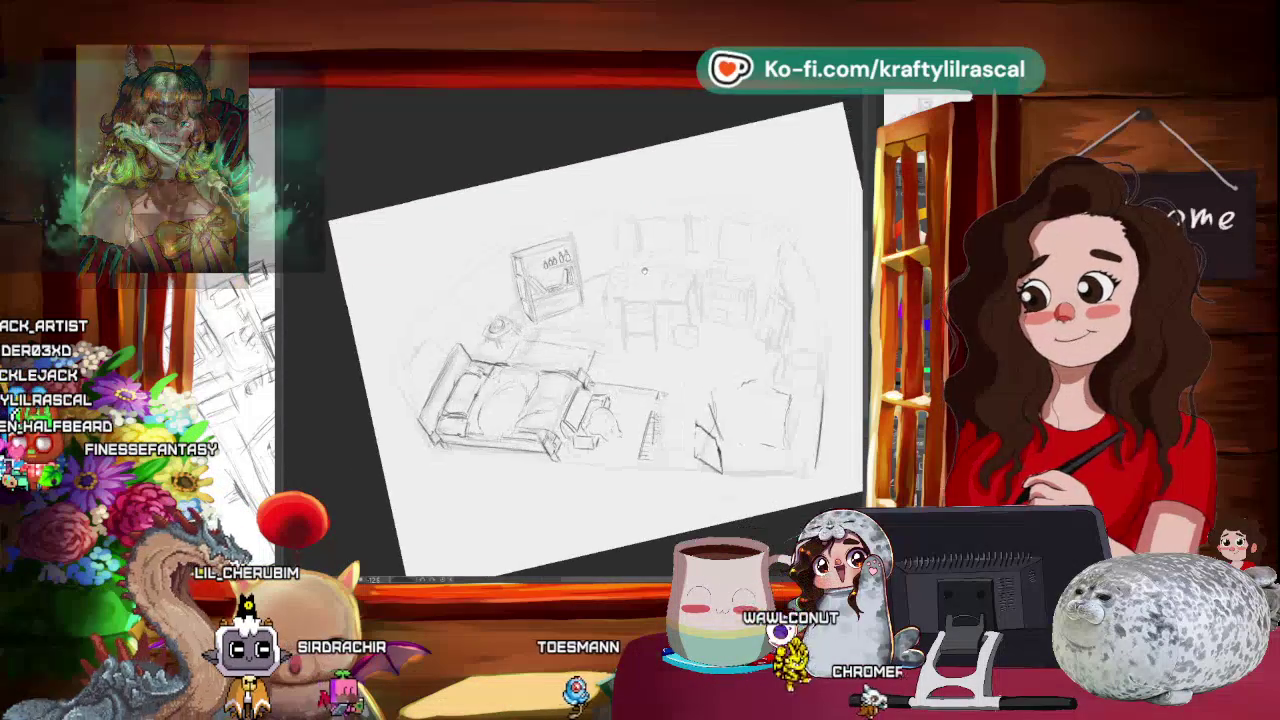
pyautogui.moveTo(644, 271); pyautogui.dragTo(622, 275)
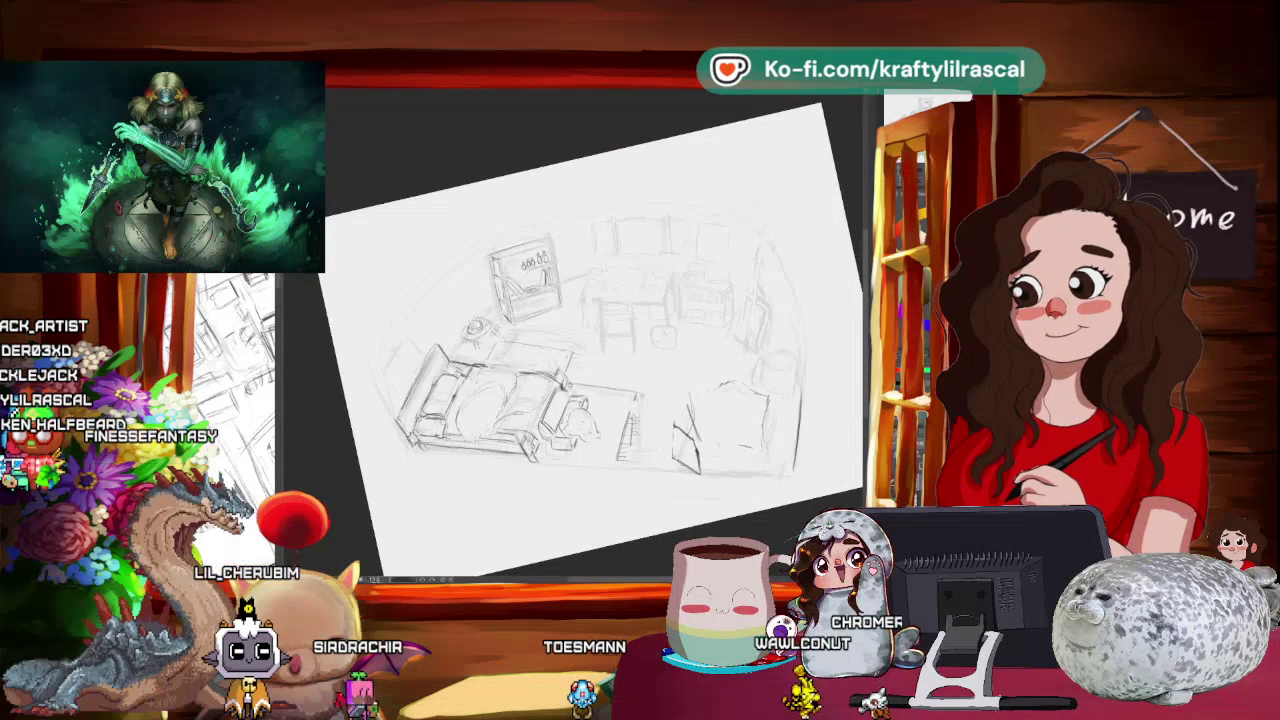
pyautogui.press('super+d')
pyautogui.press('super+d')
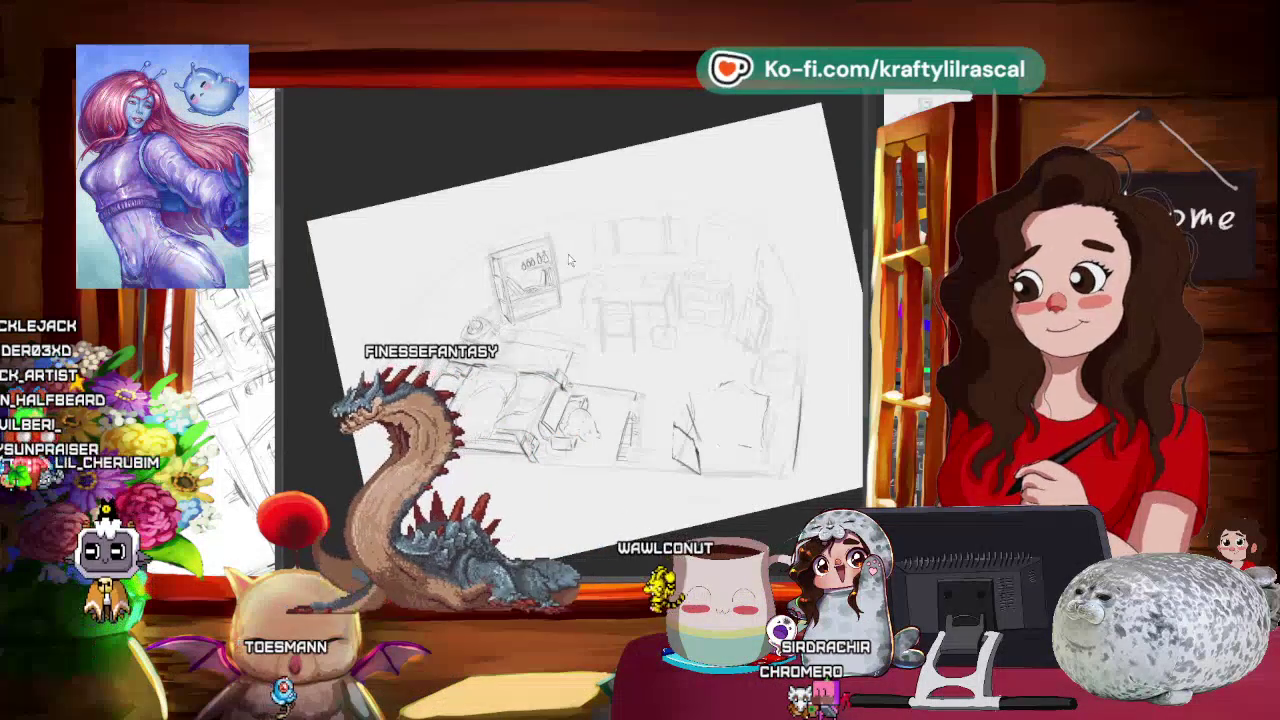
pyautogui.hotkey('ctrl', 'alt', '0')
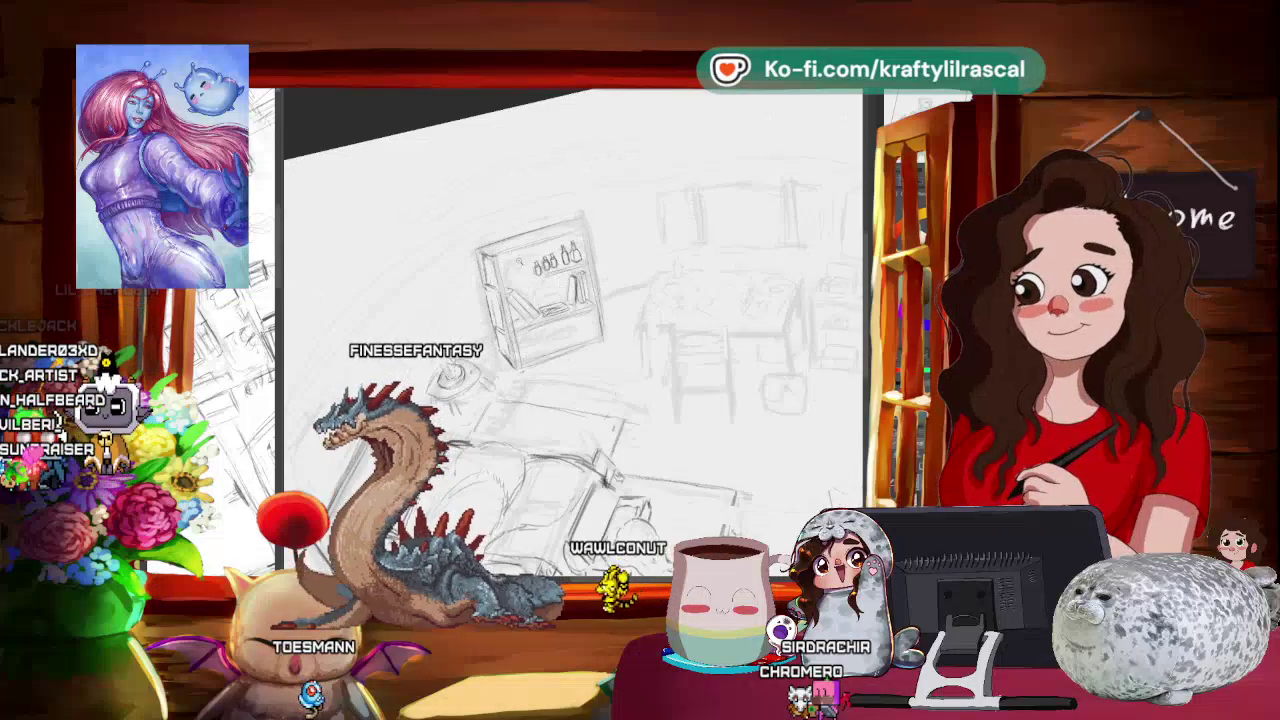
# - Zoom in on the bookshelf, lasso the top-shelf bottles and start Free Transform on them
pyautogui.scroll(3, 560, 300)
pyautogui.moveTo(600, 250)
pyautogui.mouseDown()
pyautogui.moveTo(692, 225)
pyautogui.moveTo(720, 250)
pyautogui.mouseUp()
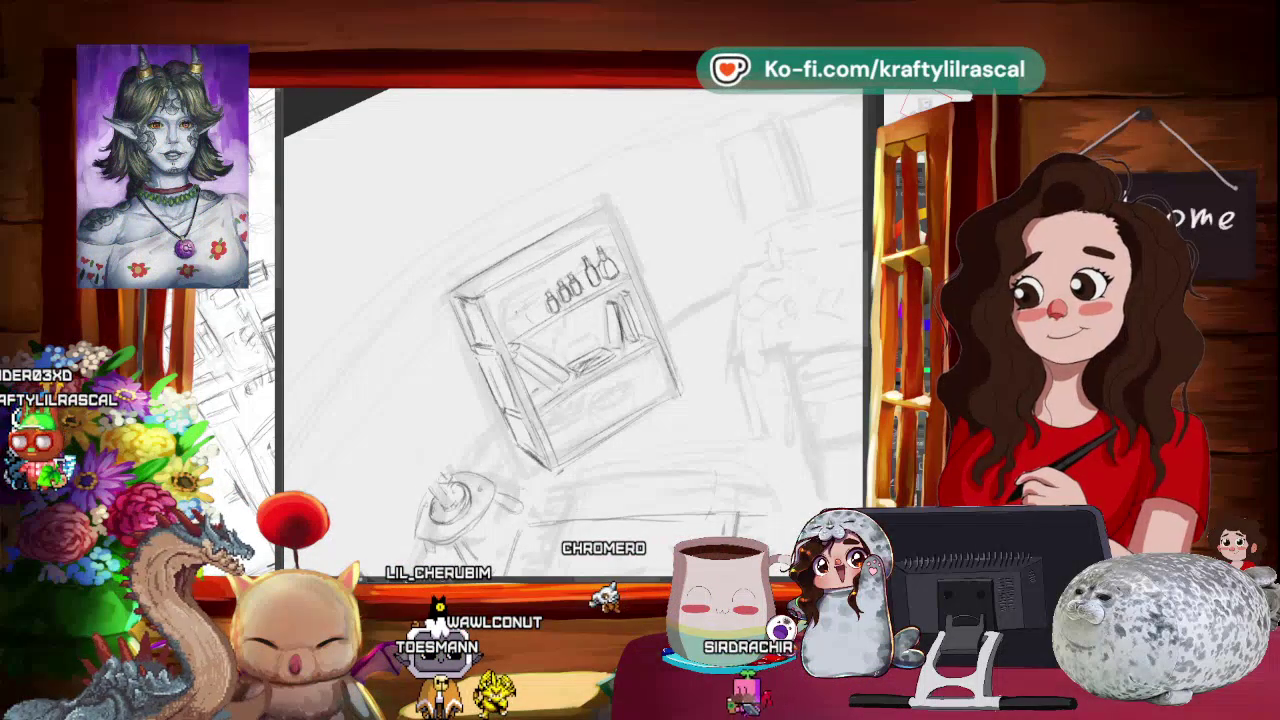
pyautogui.scroll(-3, 573, 334)
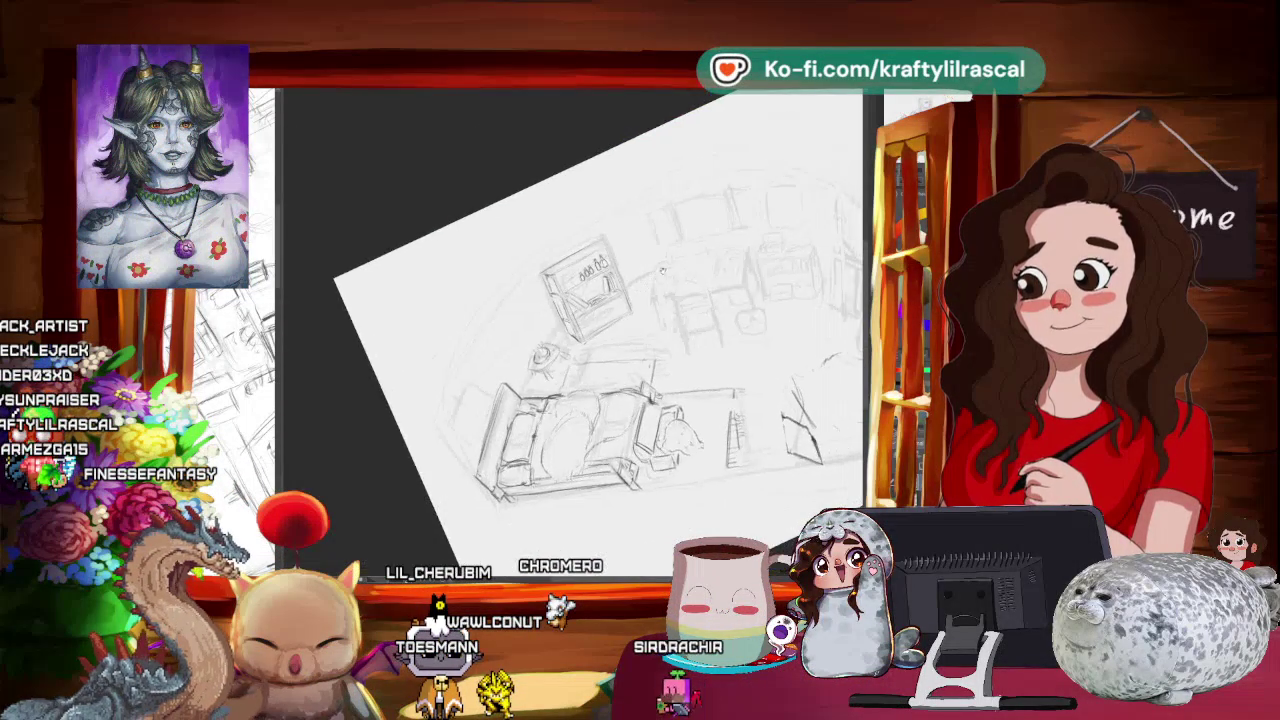
pyautogui.scroll(5, 573, 334)
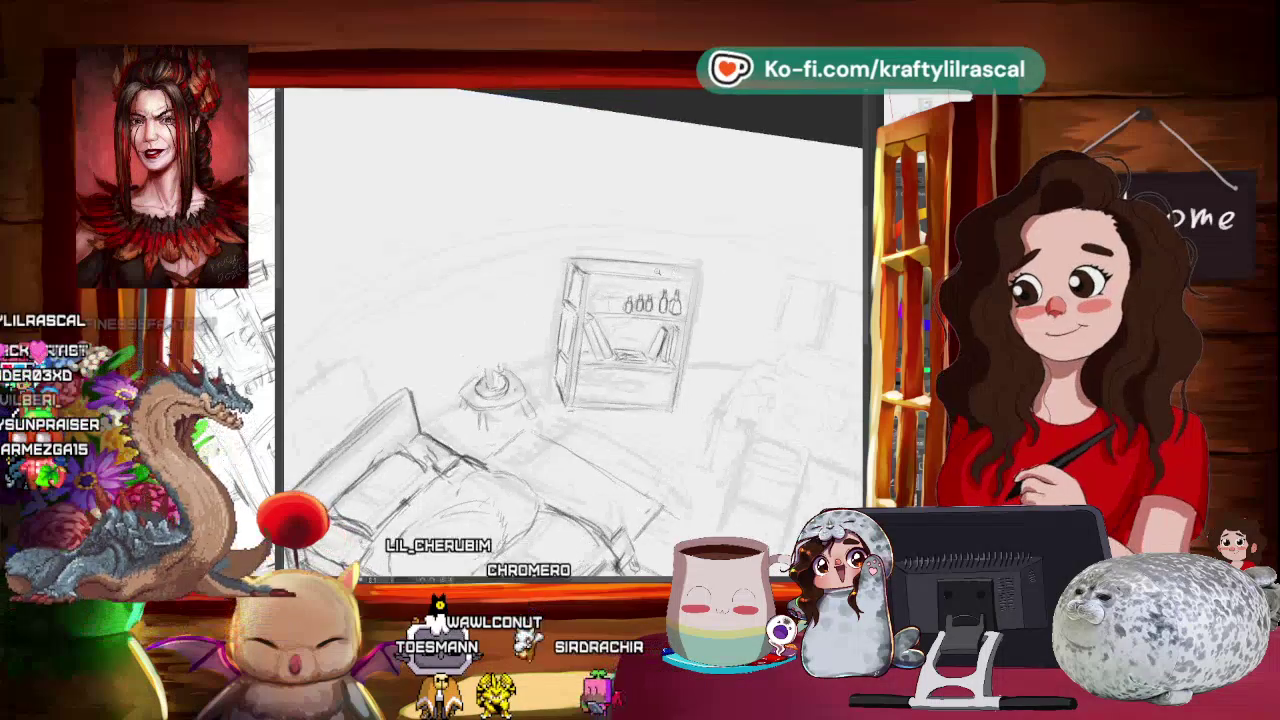
pyautogui.scroll(3, 573, 334)
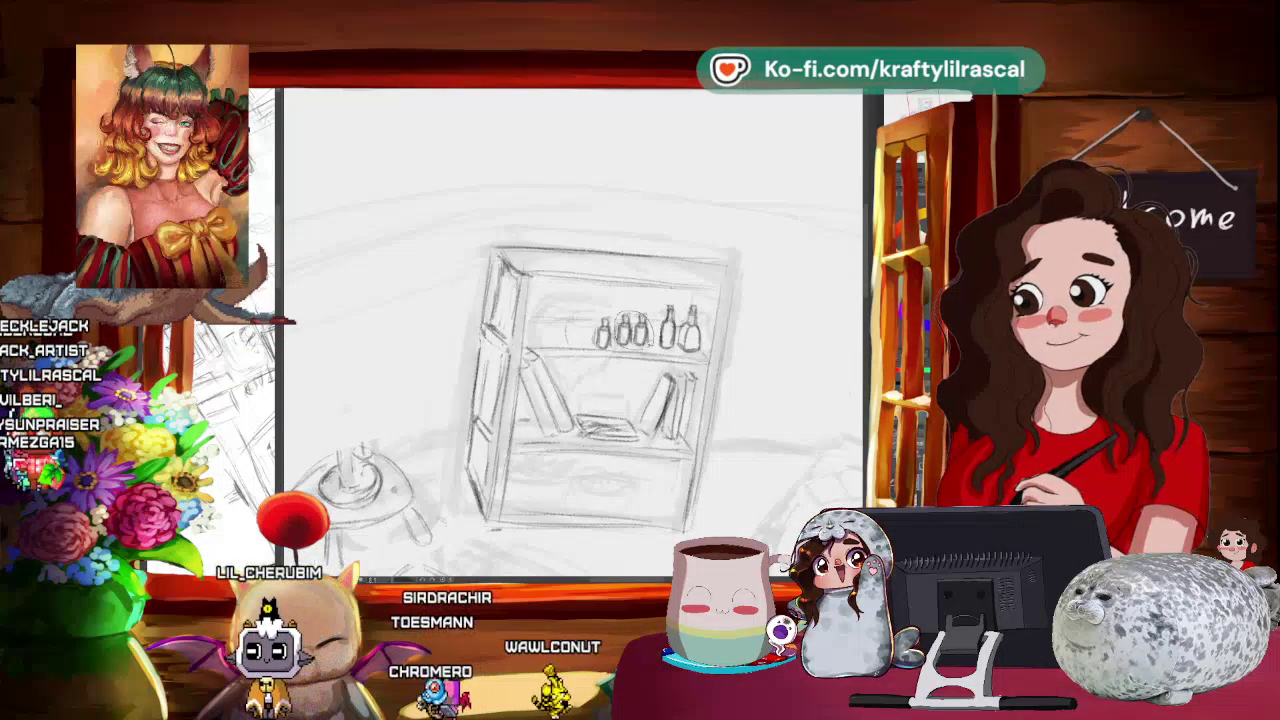
pyautogui.moveTo(540, 295); pyautogui.dragTo(678, 355)
pyautogui.hotkey('ctrl', 't')
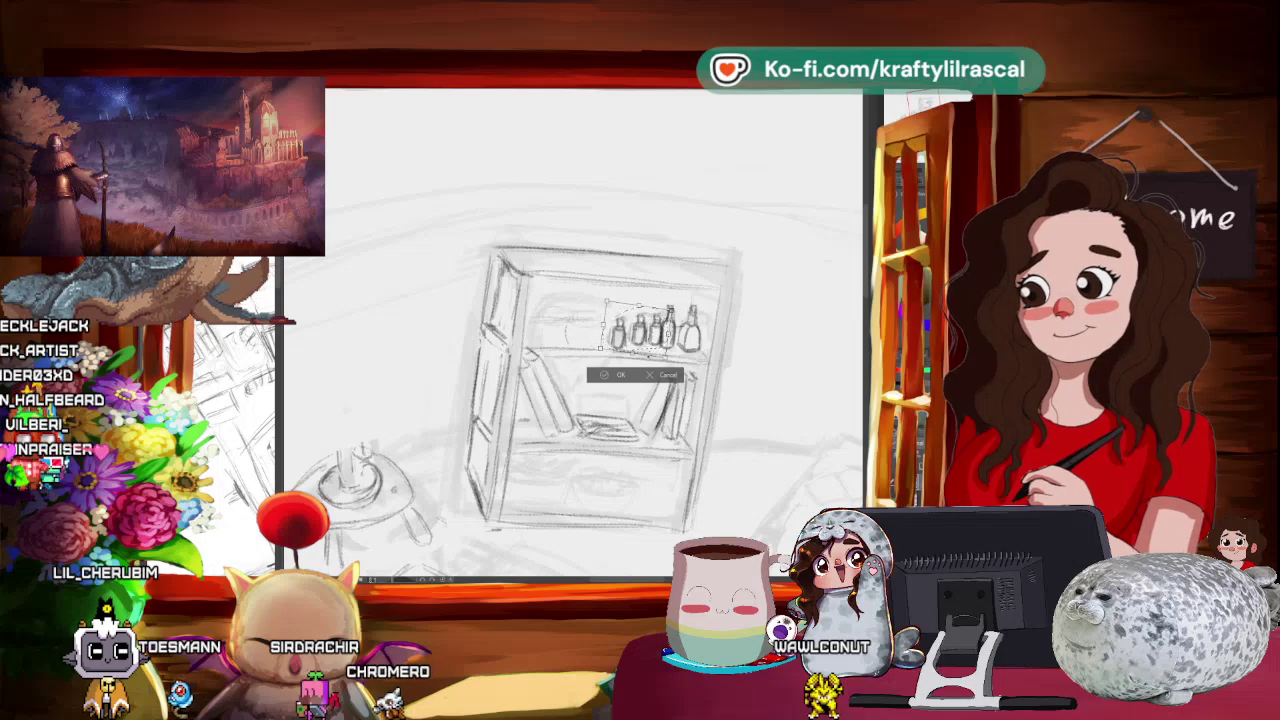
# - Redo the bottles' transform: restore their selection, transform again and apply it
pyautogui.press('Return')
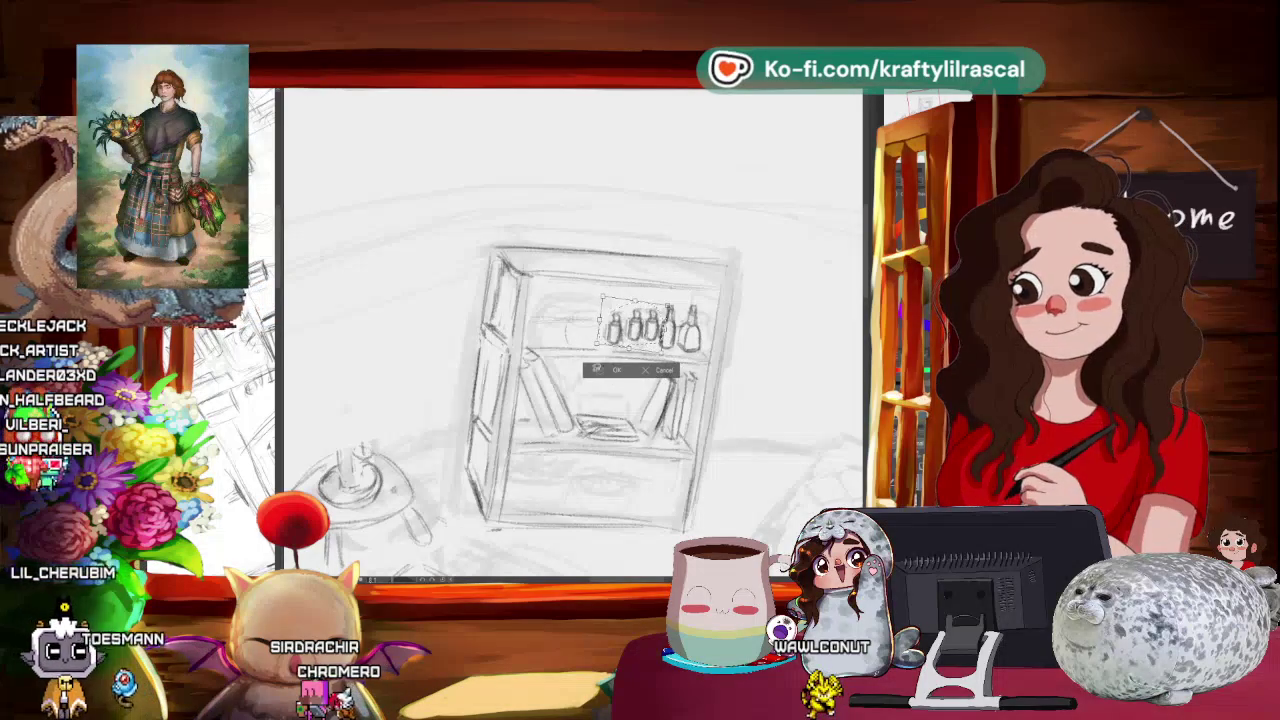
pyautogui.click(551, 373)
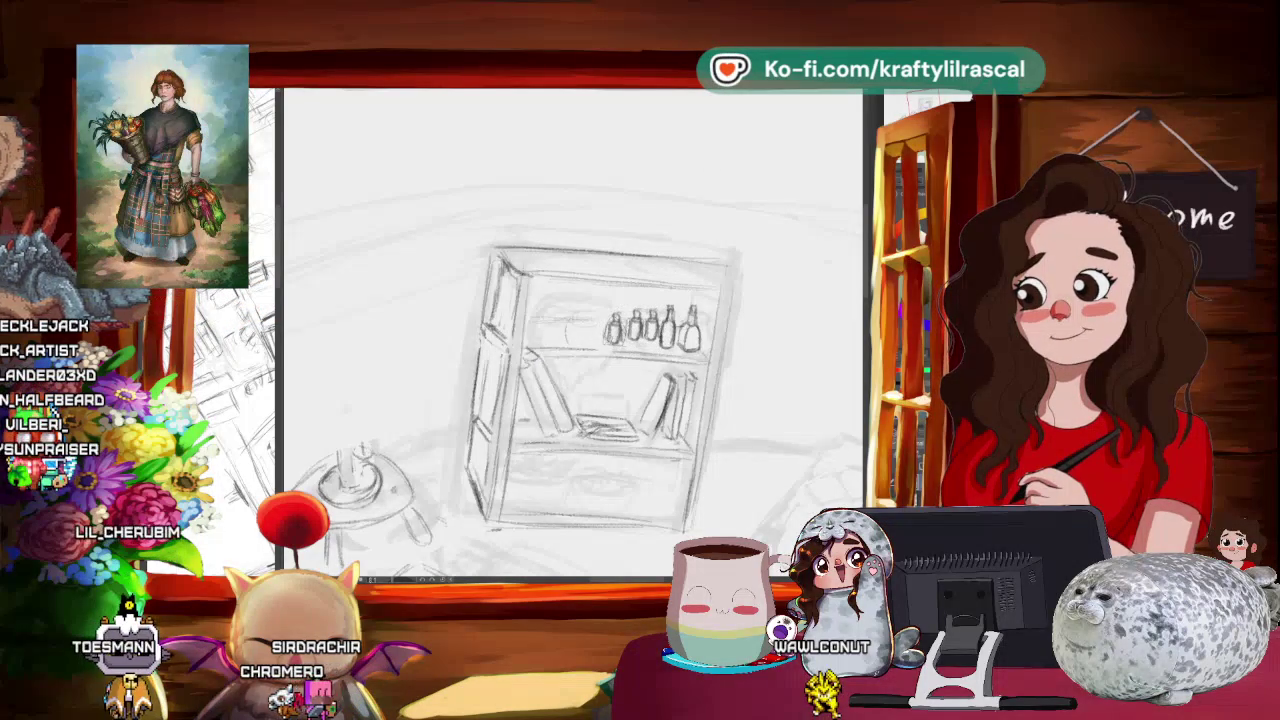
pyautogui.hotkey('ctrl', 'z')
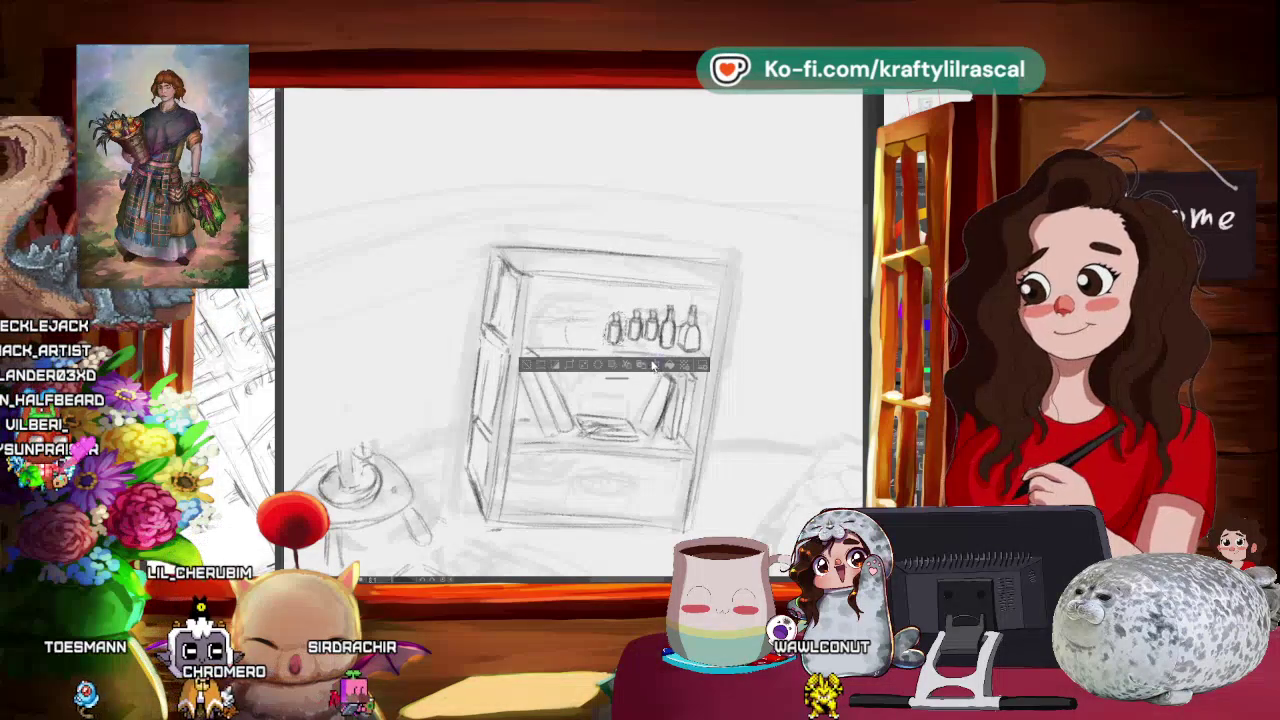
pyautogui.hotkey('ctrl', 't')
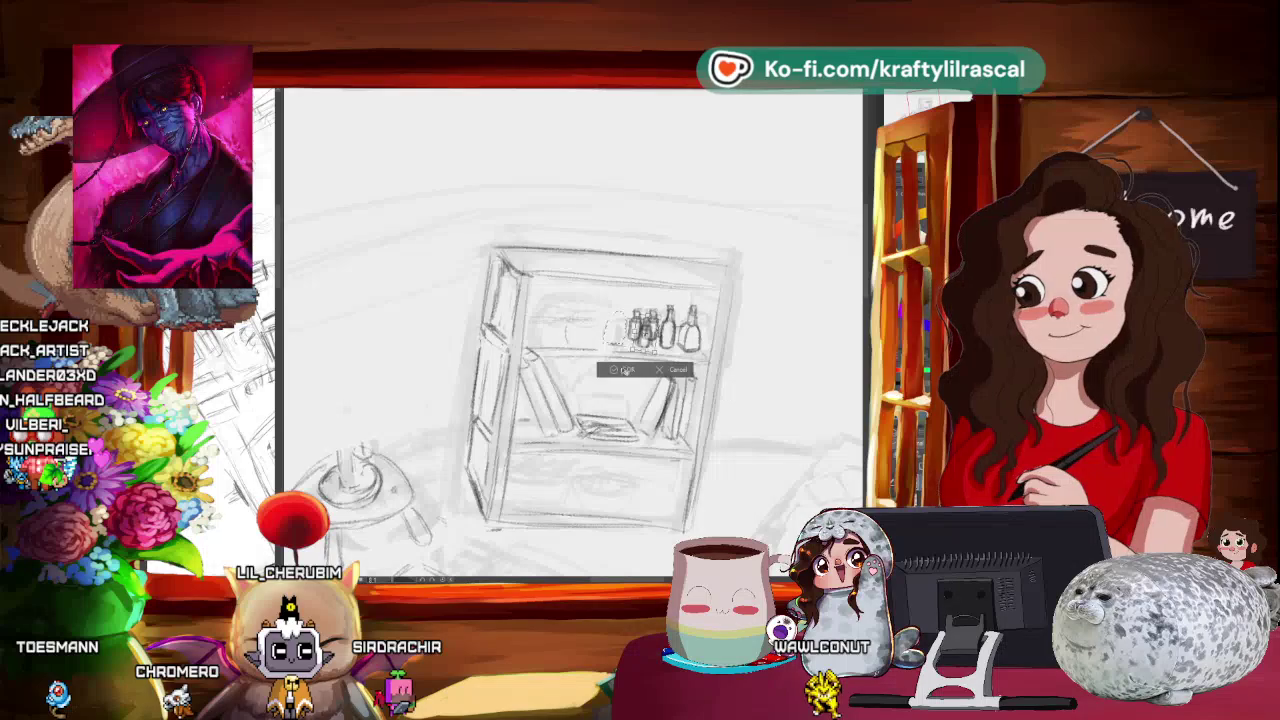
pyautogui.click(625, 370)
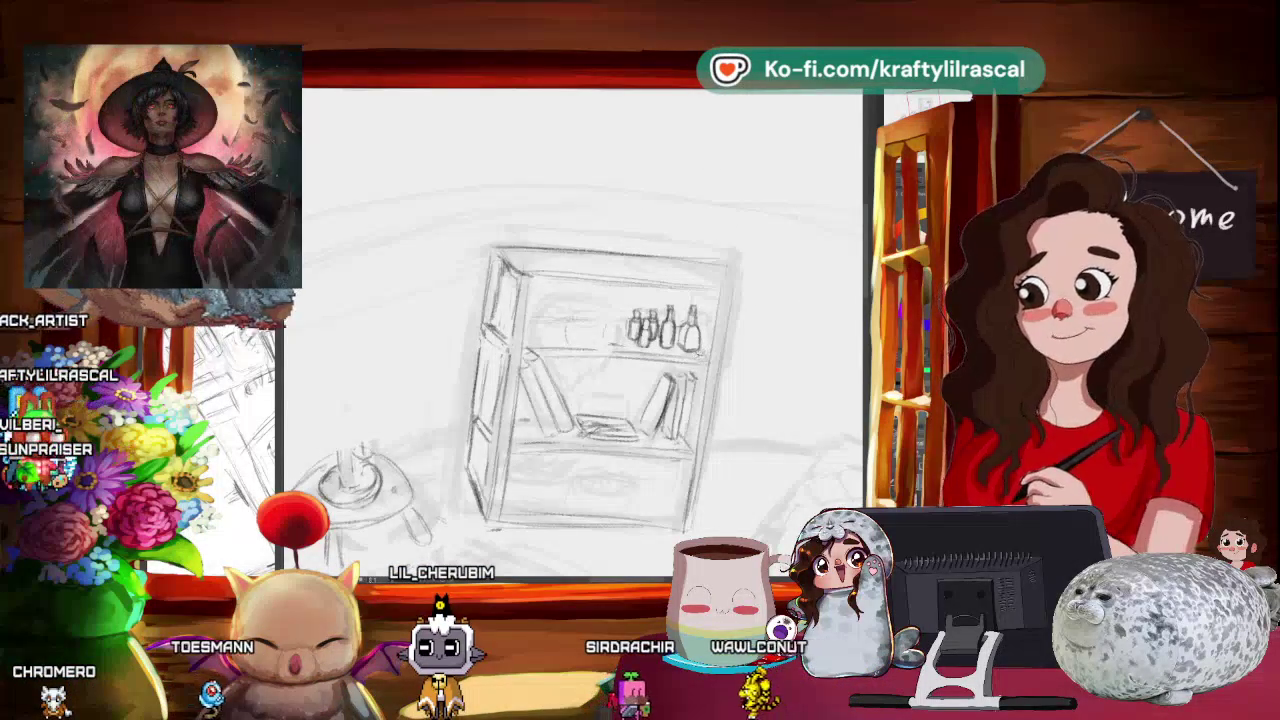
# - Rotate and zoom the view around the bookshelf, ending zoomed out on the whole room
pyautogui.moveTo(624, 388); pyautogui.dragTo(660, 400)
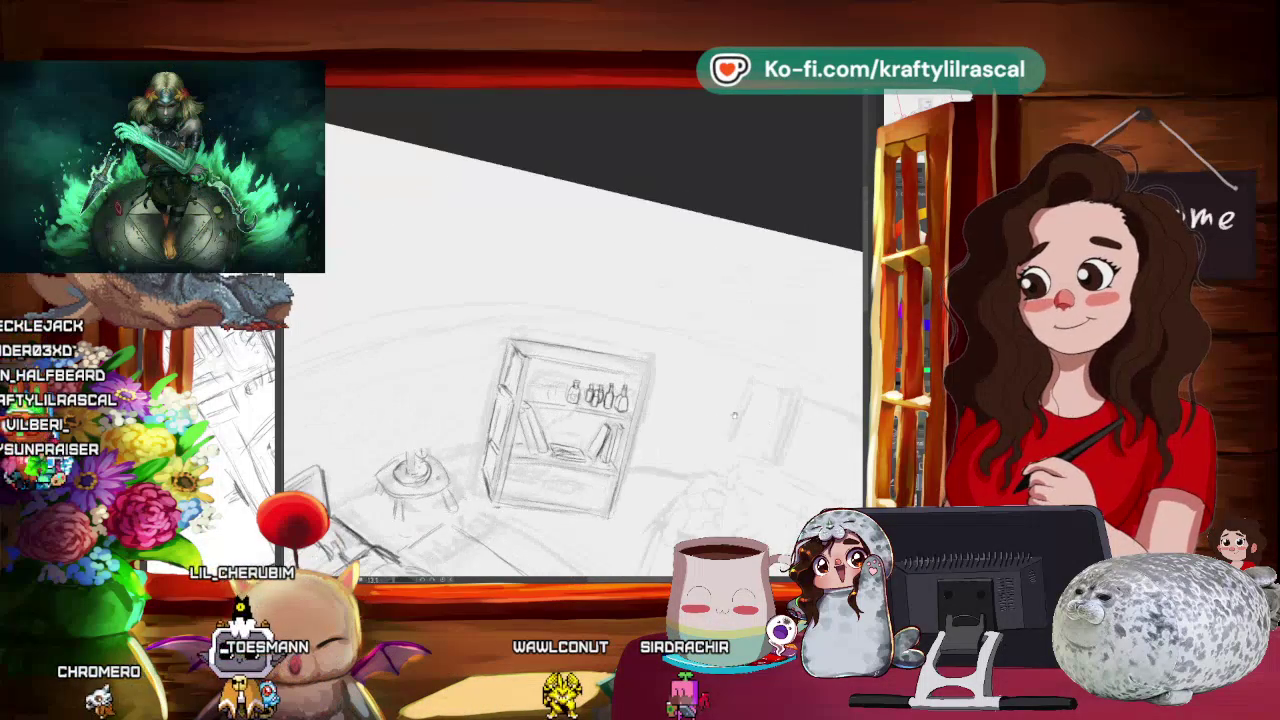
pyautogui.moveTo(734, 415); pyautogui.dragTo(295, 395)
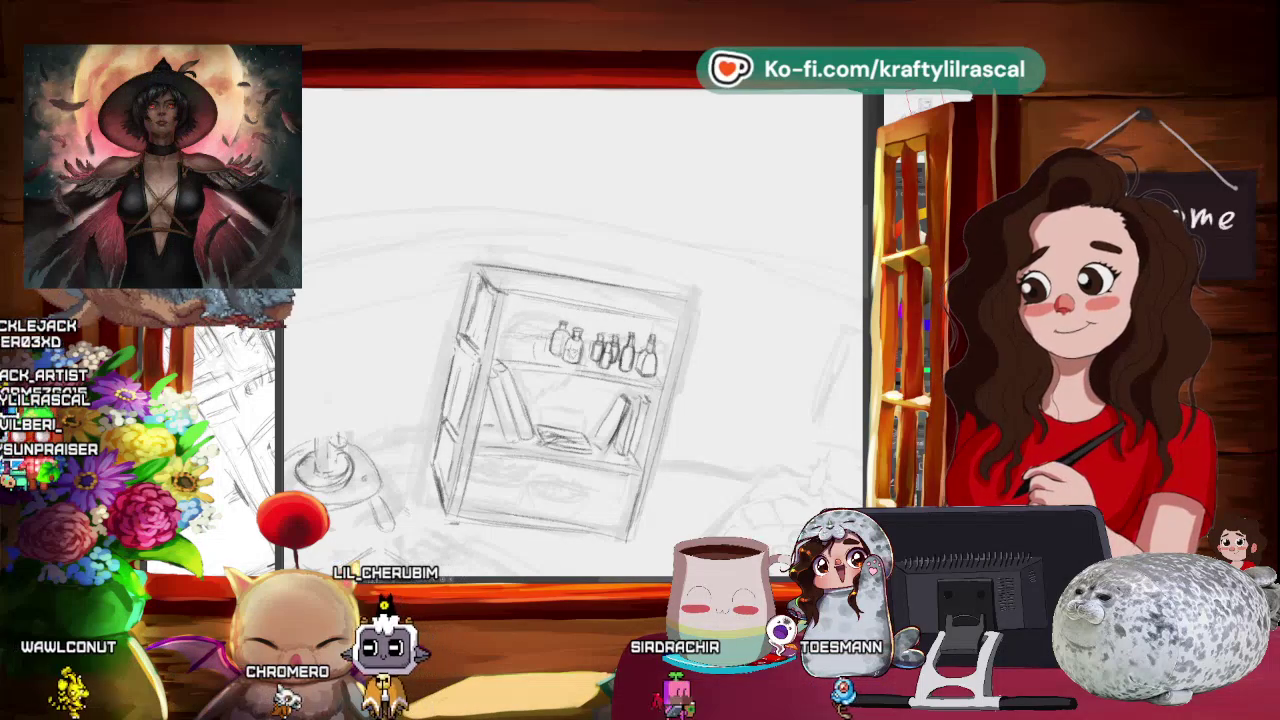
pyautogui.moveTo(640, 330)
pyautogui.mouseDown()
pyautogui.moveTo(683, 303)
pyautogui.moveTo(650, 250)
pyautogui.moveTo(372, 368)
pyautogui.mouseUp()
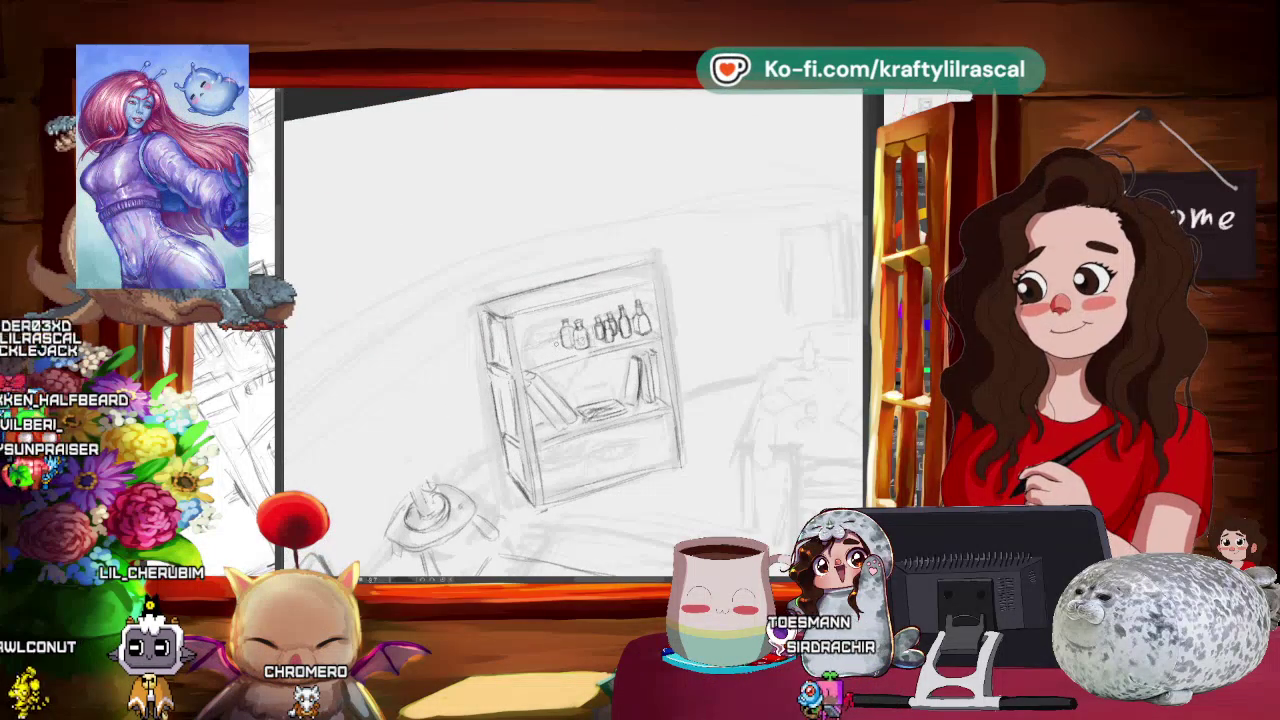
pyautogui.moveTo(601, 385)
pyautogui.mouseDown()
pyautogui.moveTo(747, 319)
pyautogui.moveTo(600, 400)
pyautogui.mouseUp()
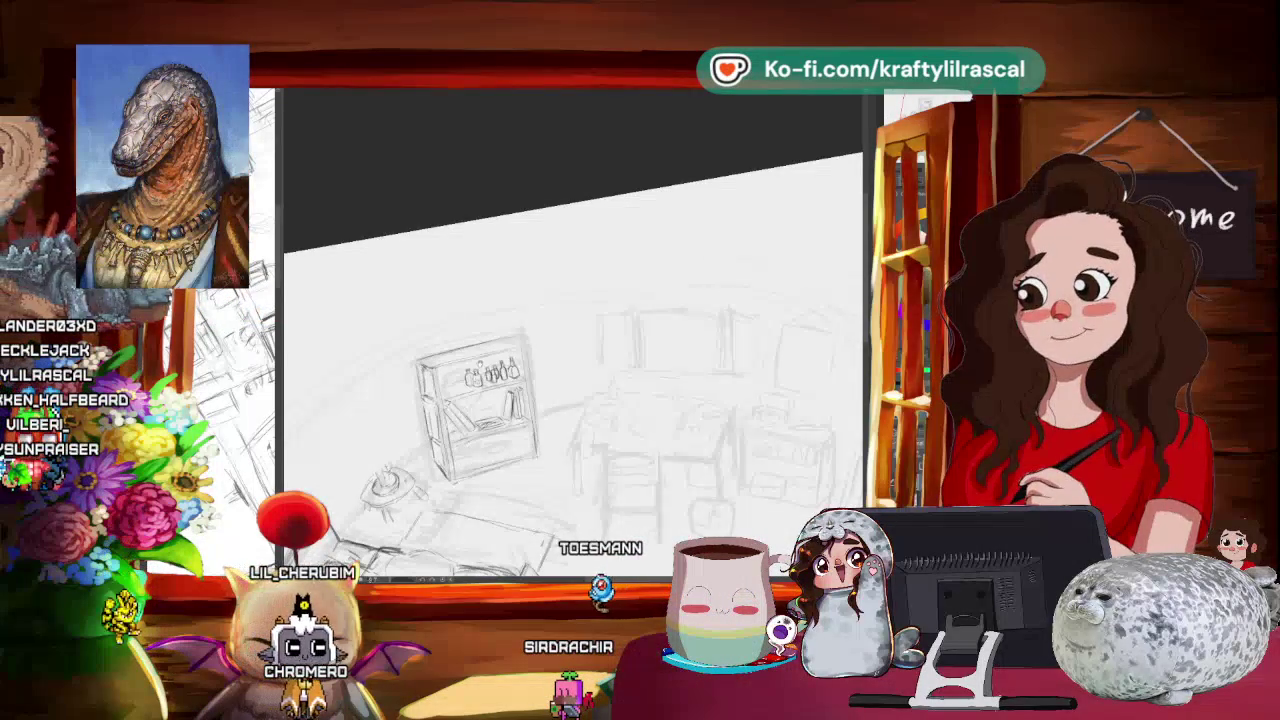
# - Tilt, zoom out and rotate the view toward level, then zoom back in on the sketch
pyautogui.moveTo(570, 350)
pyautogui.mouseDown()
pyautogui.moveTo(560, 400)
pyautogui.moveTo(525, 430)
pyautogui.mouseUp()
pyautogui.moveTo(560, 380); pyautogui.dragTo(530, 420)
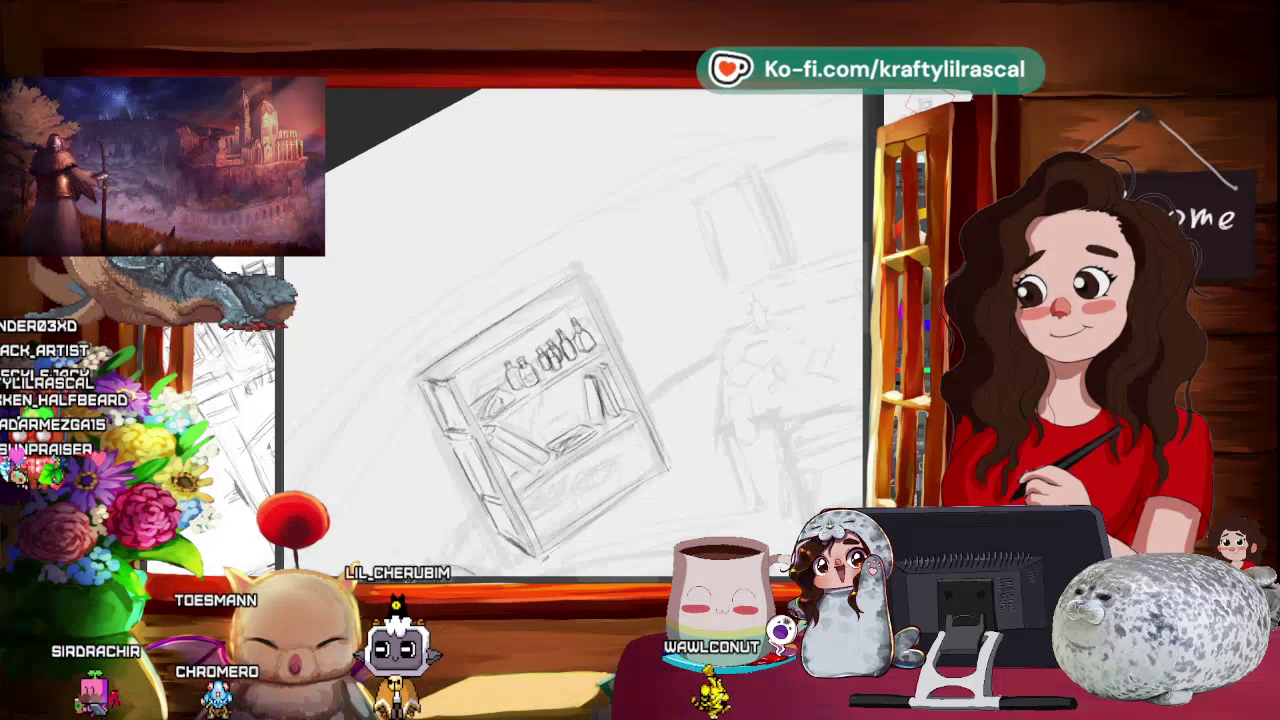
pyautogui.hotkey('ctrl', '-')
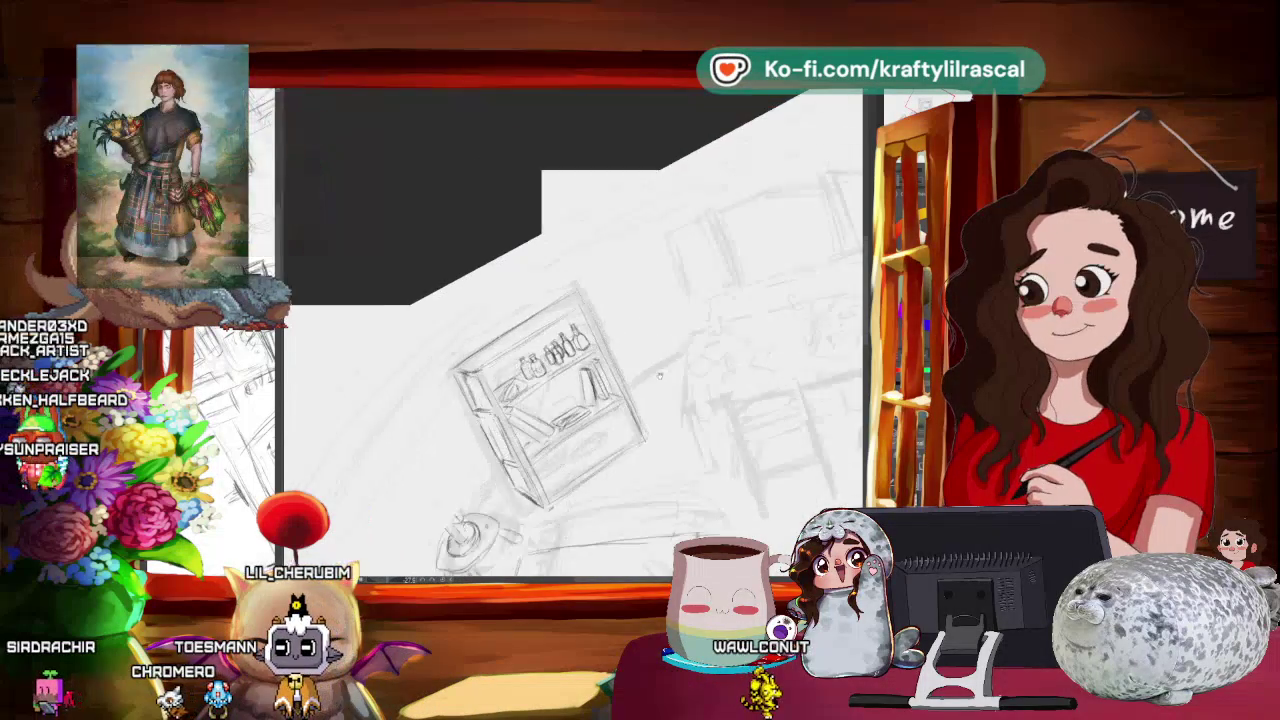
pyautogui.press('^')
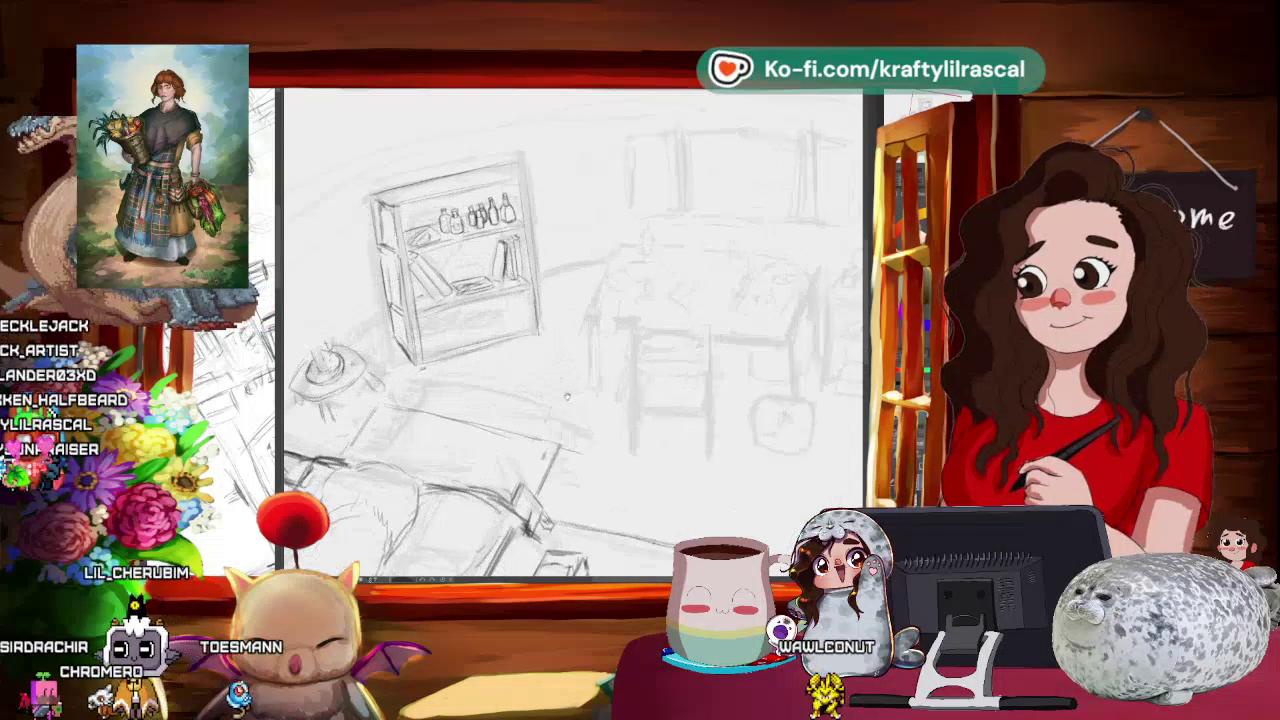
pyautogui.moveTo(557, 443); pyautogui.dragTo(604, 443)
pyautogui.moveTo(527, 493)
pyautogui.mouseDown()
pyautogui.moveTo(676, 521)
pyautogui.moveTo(645, 547)
pyautogui.moveTo(695, 510)
pyautogui.moveTo(650, 535)
pyautogui.mouseUp()
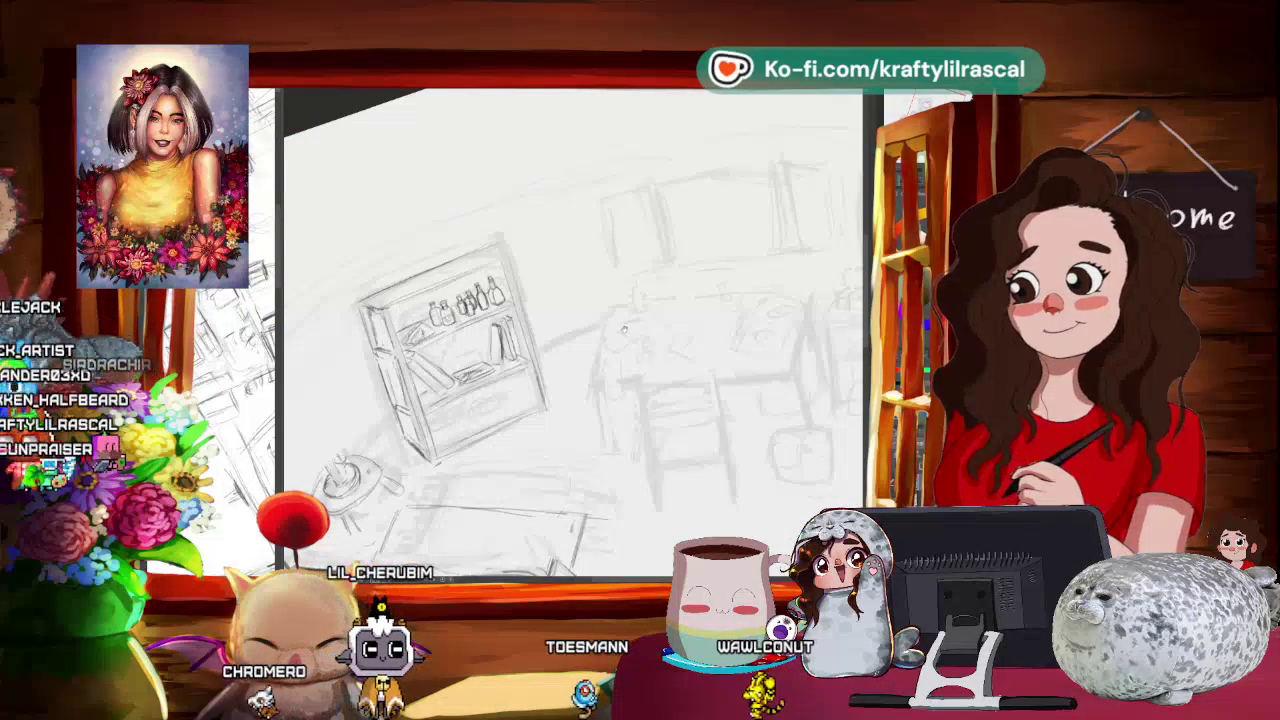
# - Turn and zoom toward the bookshelf corner, then fit the whole sketch in the window
pyautogui.scroll(-3, 622, 327)
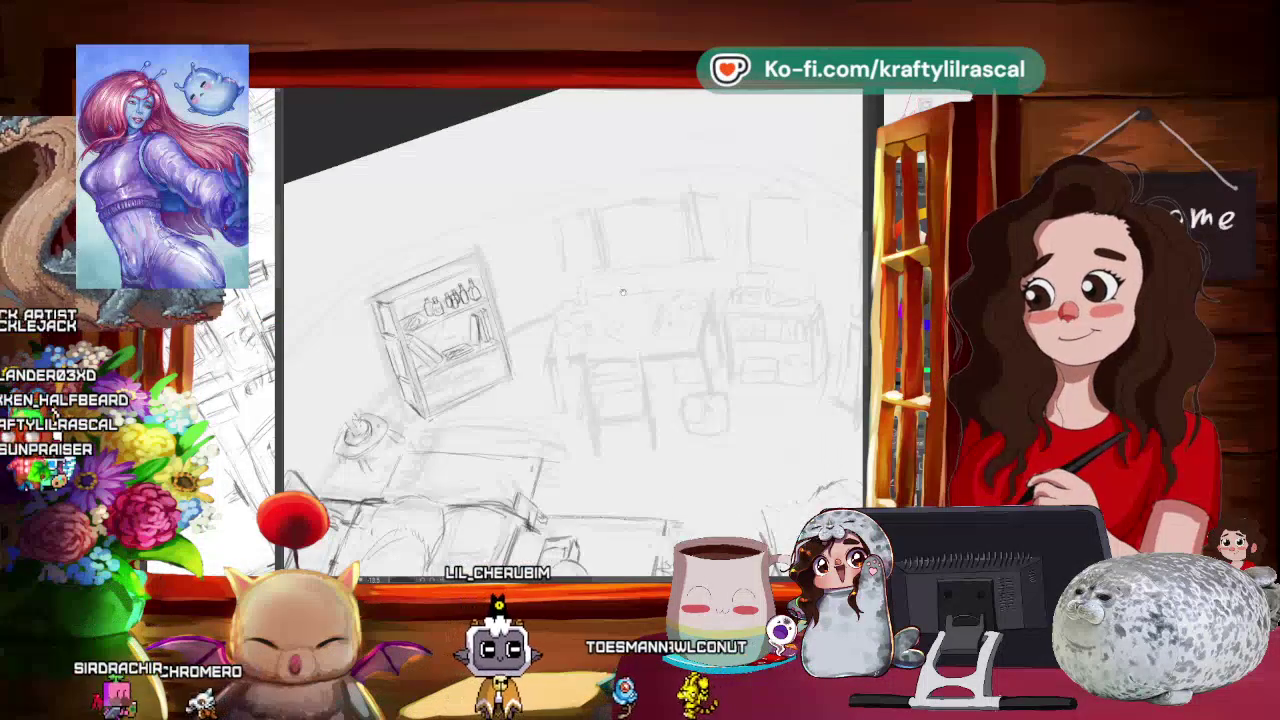
pyautogui.moveTo(622, 291); pyautogui.dragTo(612, 282)
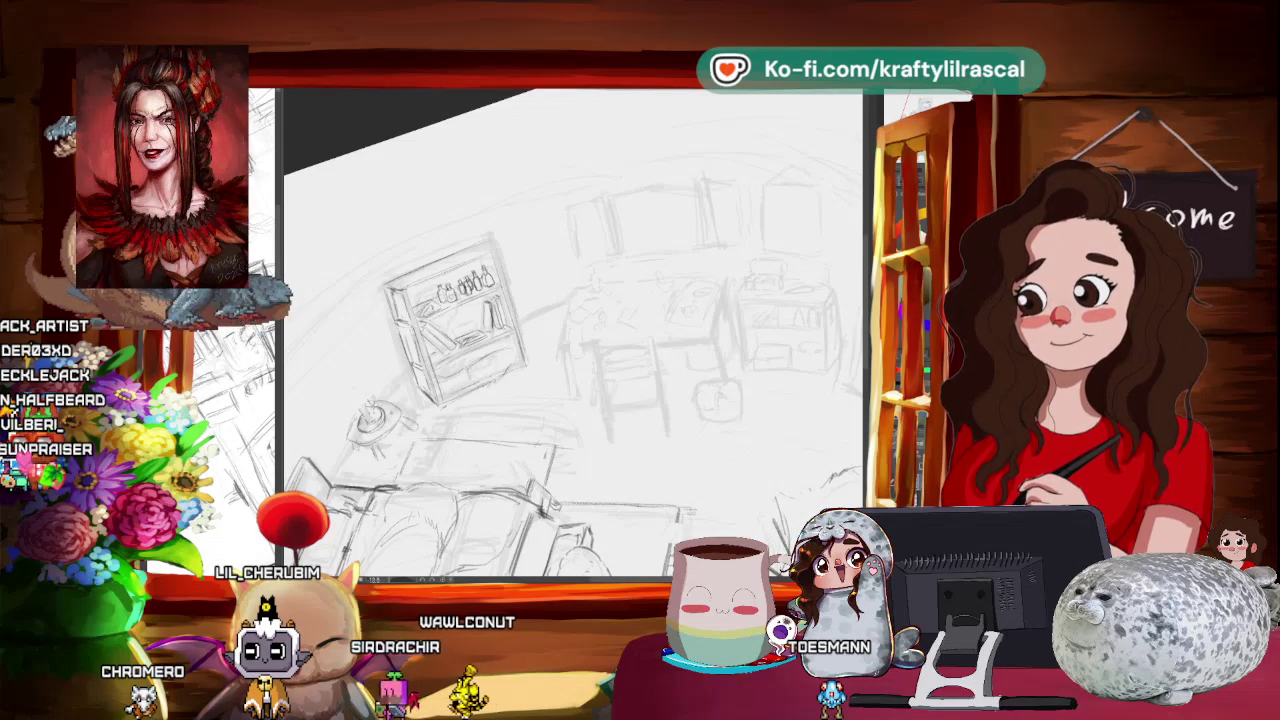
pyautogui.moveTo(590, 456)
pyautogui.mouseDown()
pyautogui.moveTo(620, 430)
pyautogui.moveTo(595, 385)
pyautogui.moveTo(620, 360)
pyautogui.mouseUp()
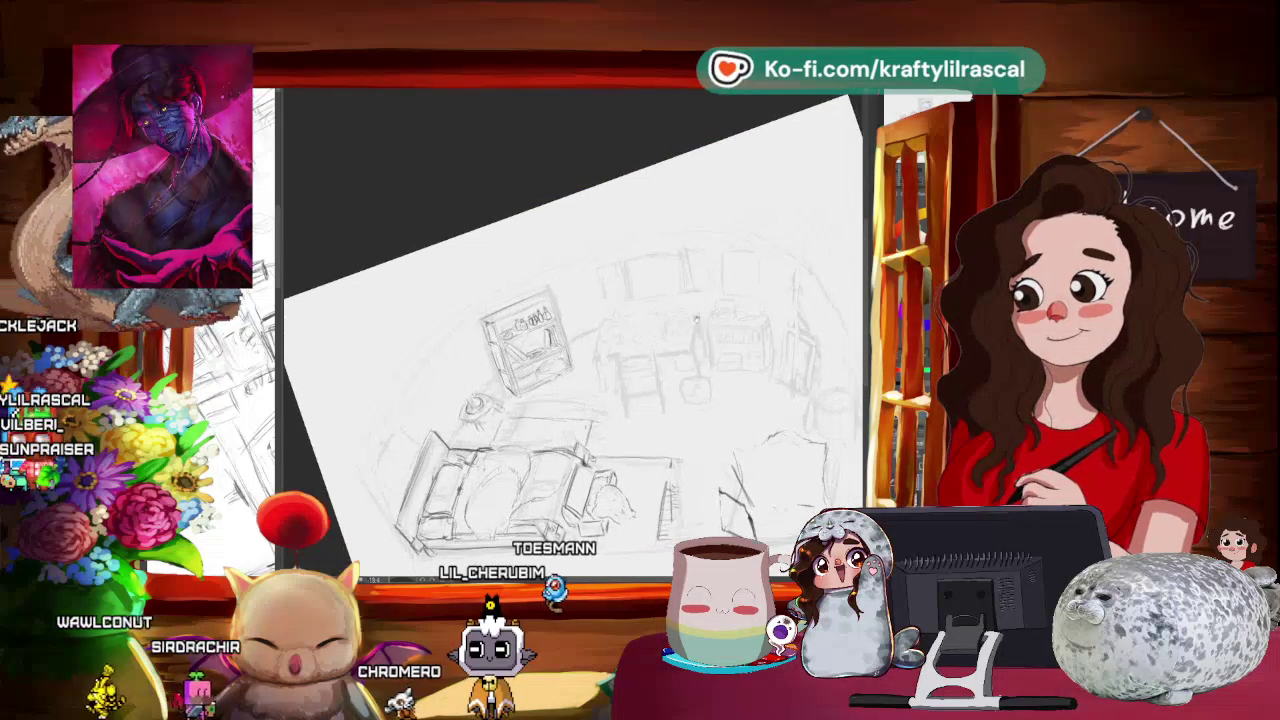
pyautogui.scroll(-3, 570, 330)
pyautogui.scroll(3, 570, 350)
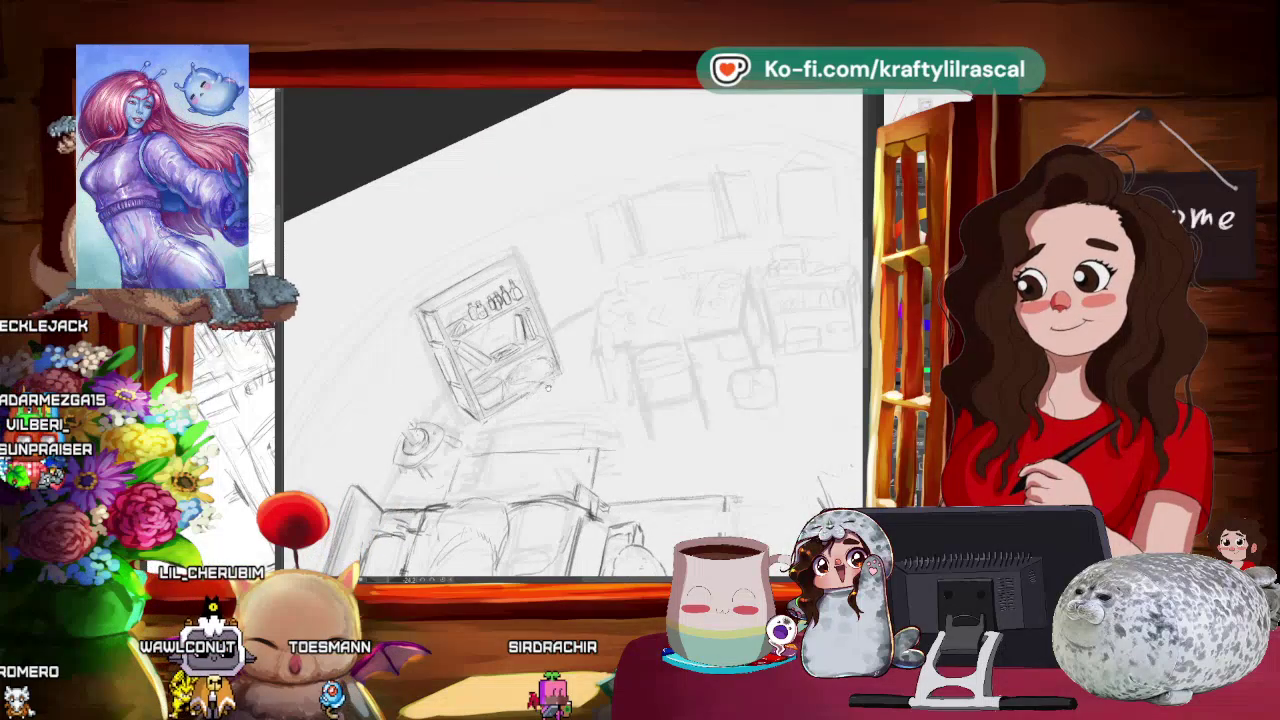
pyautogui.moveTo(547, 419); pyautogui.dragTo(809, 456)
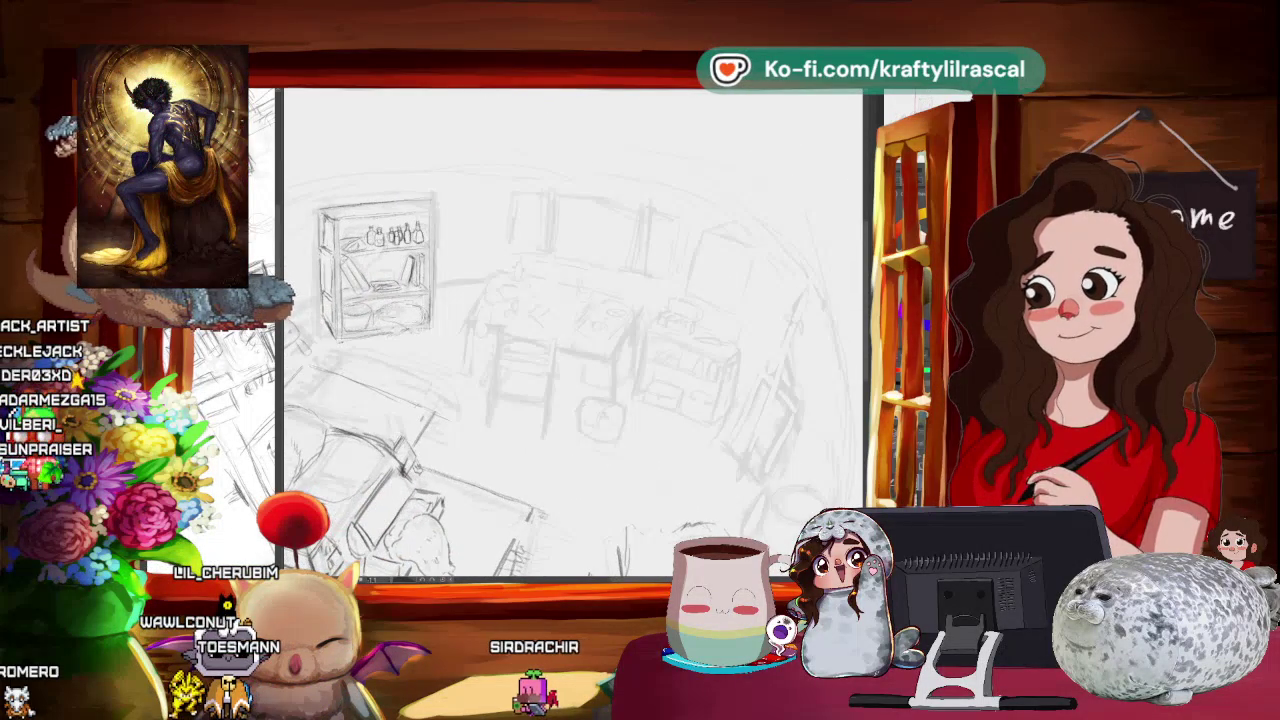
pyautogui.hotkey('ctrl', '0')
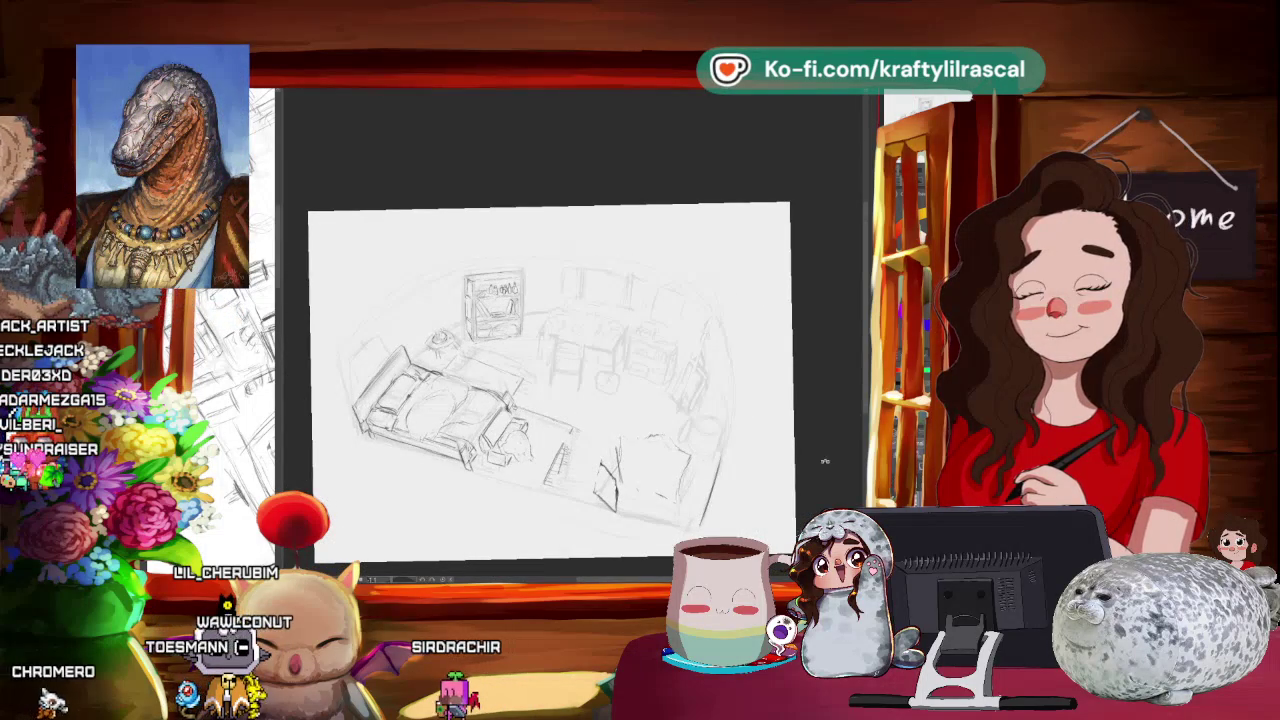
# - Rotate the view counter-clockwise, then add darker pencil strokes on the floor right of the bed
pyautogui.press('-')
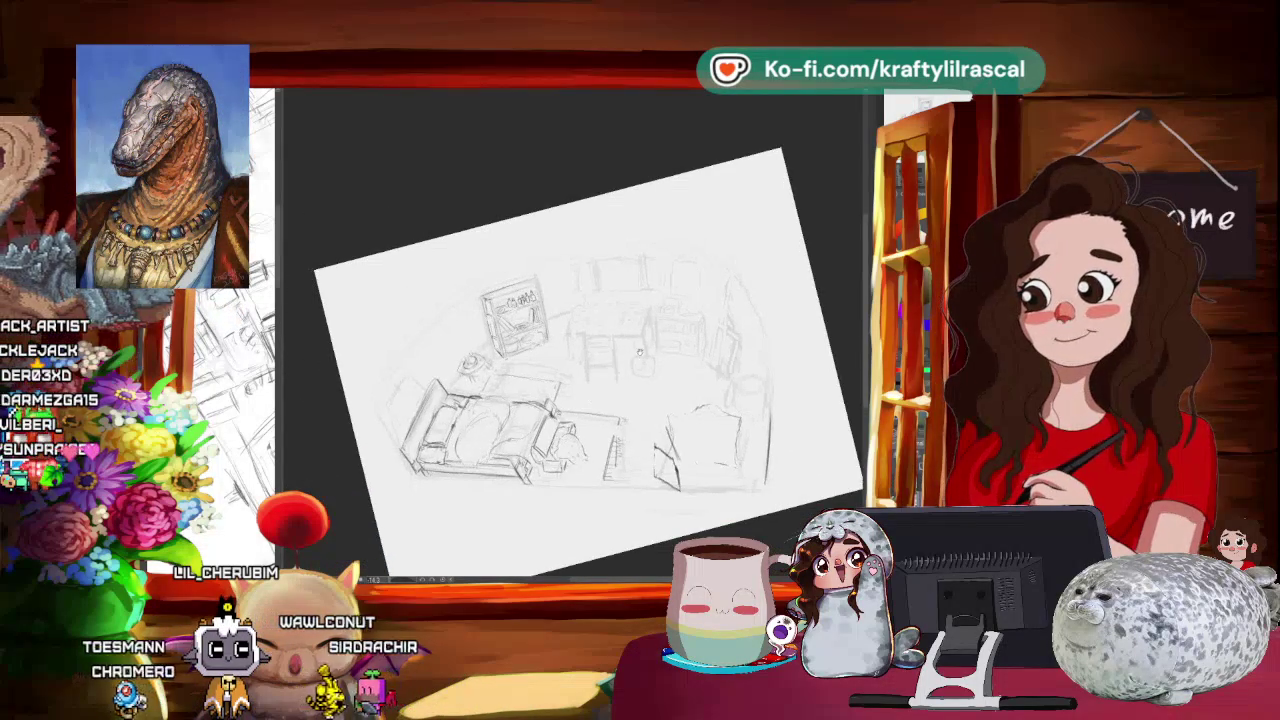
pyautogui.press('-')
pyautogui.press('-')
pyautogui.press('-')
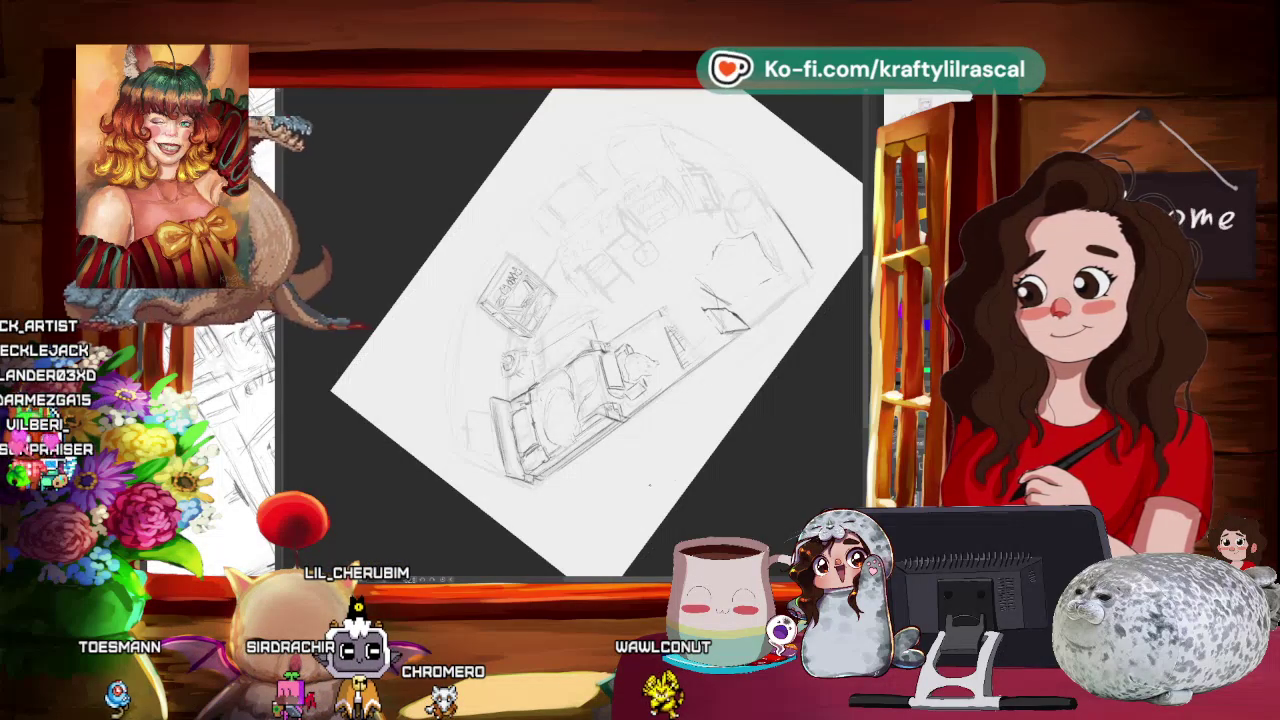
pyautogui.moveTo(650, 485); pyautogui.dragTo(710, 448)
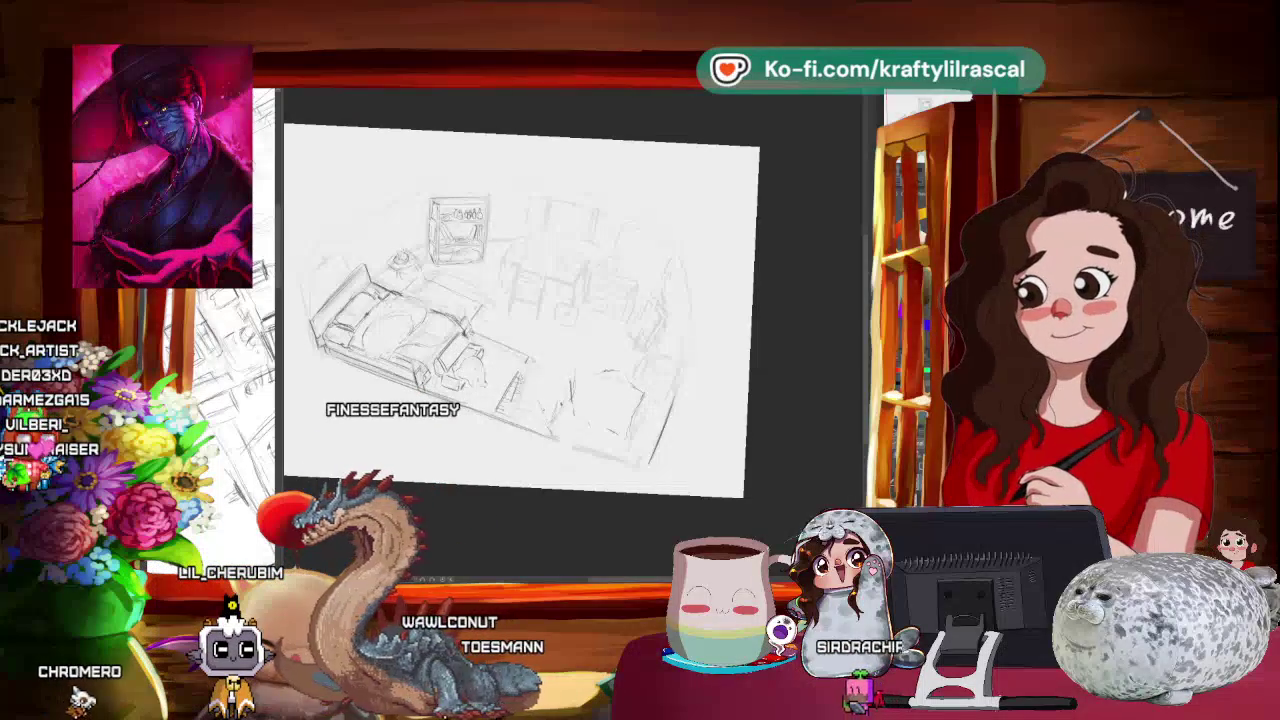
pyautogui.moveTo(538, 428); pyautogui.dragTo(548, 400)
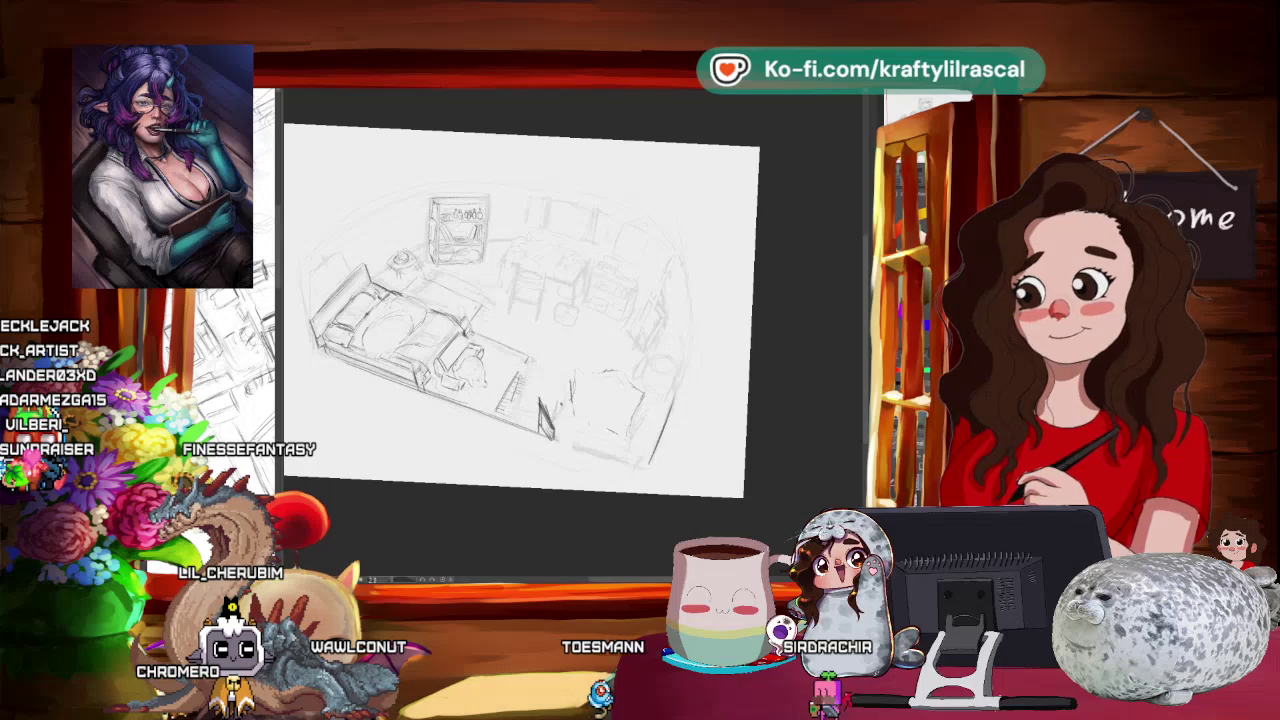
# - Zoom and rotate the view, shifting the sketch left and down
pyautogui.scroll(-2, 622, 424)
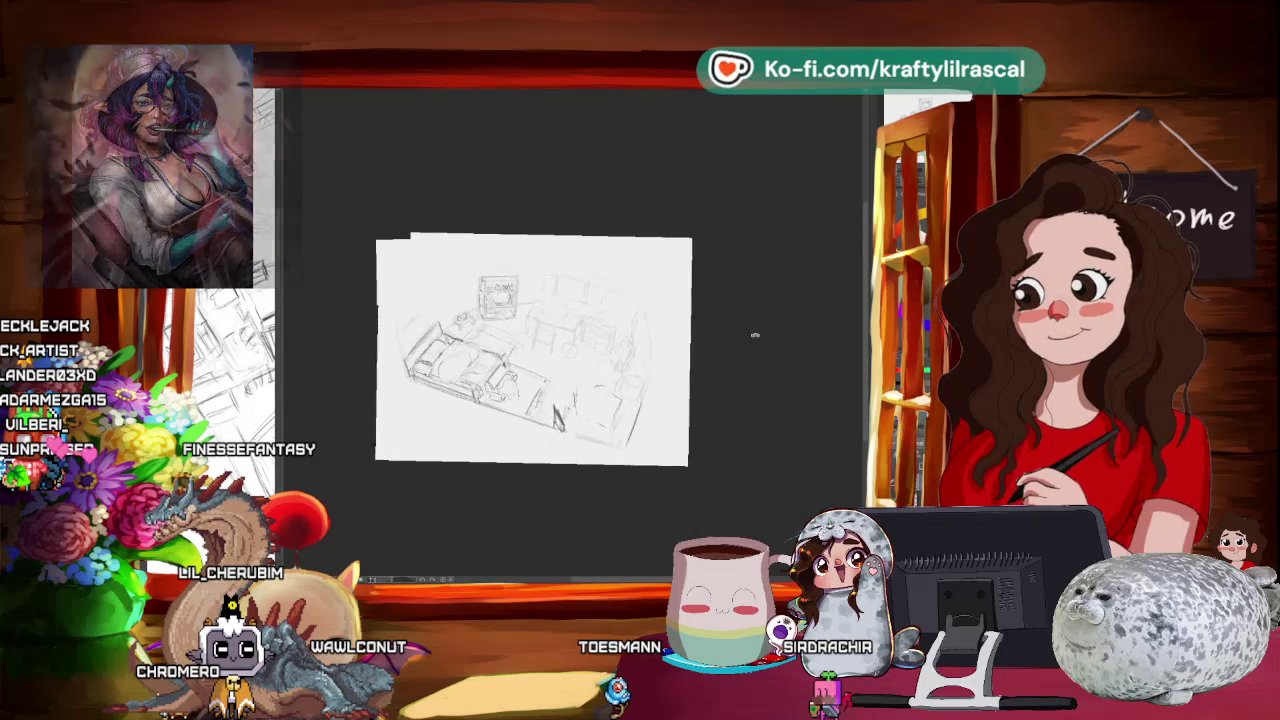
pyautogui.moveTo(622, 424); pyautogui.dragTo(755, 315)
pyautogui.scroll(2, 659, 429)
pyautogui.moveTo(659, 429); pyautogui.dragTo(554, 504)
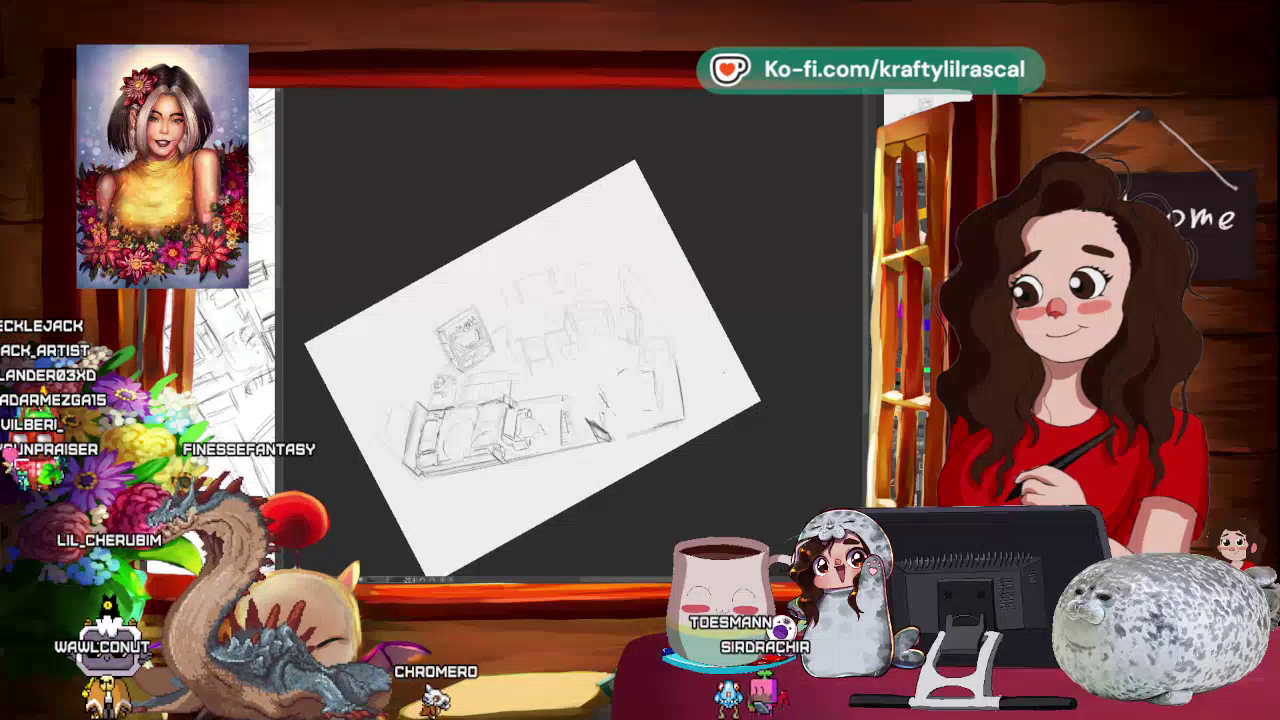
pyautogui.scroll(-2, 723, 371)
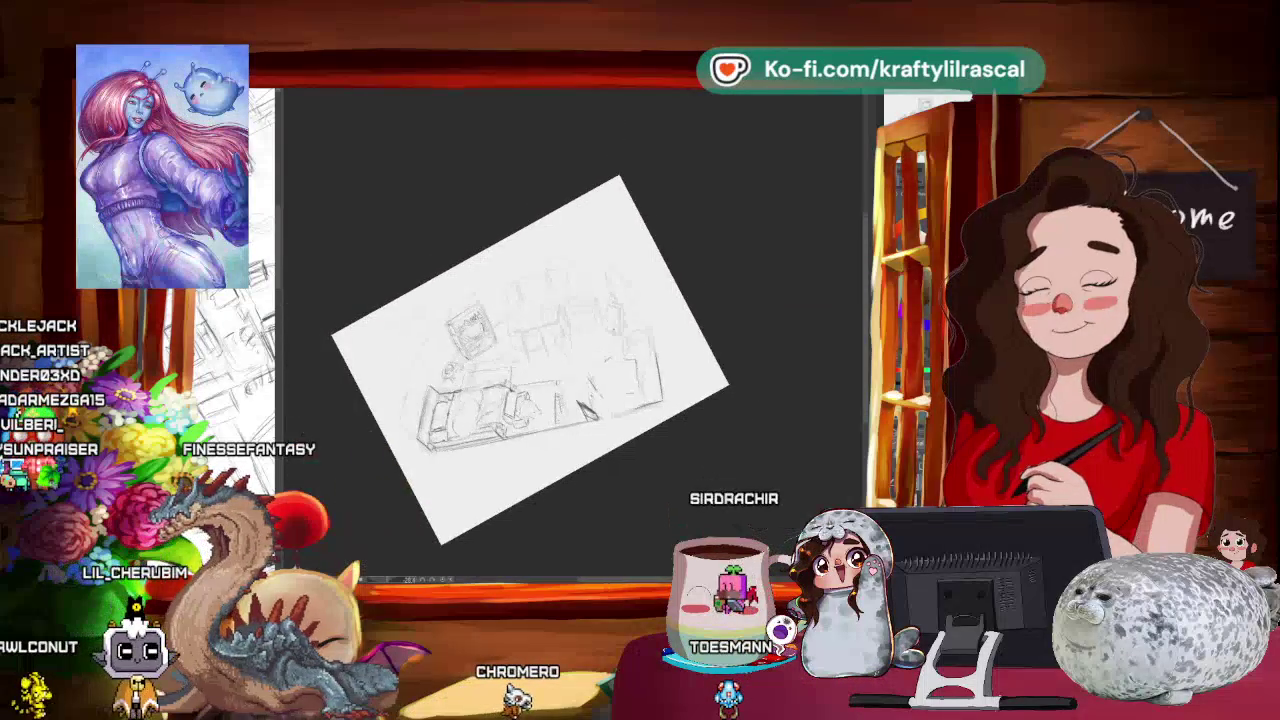
pyautogui.moveTo(586, 225)
pyautogui.mouseDown()
pyautogui.moveTo(541, 270)
pyautogui.moveTo(828, 470)
pyautogui.mouseUp()
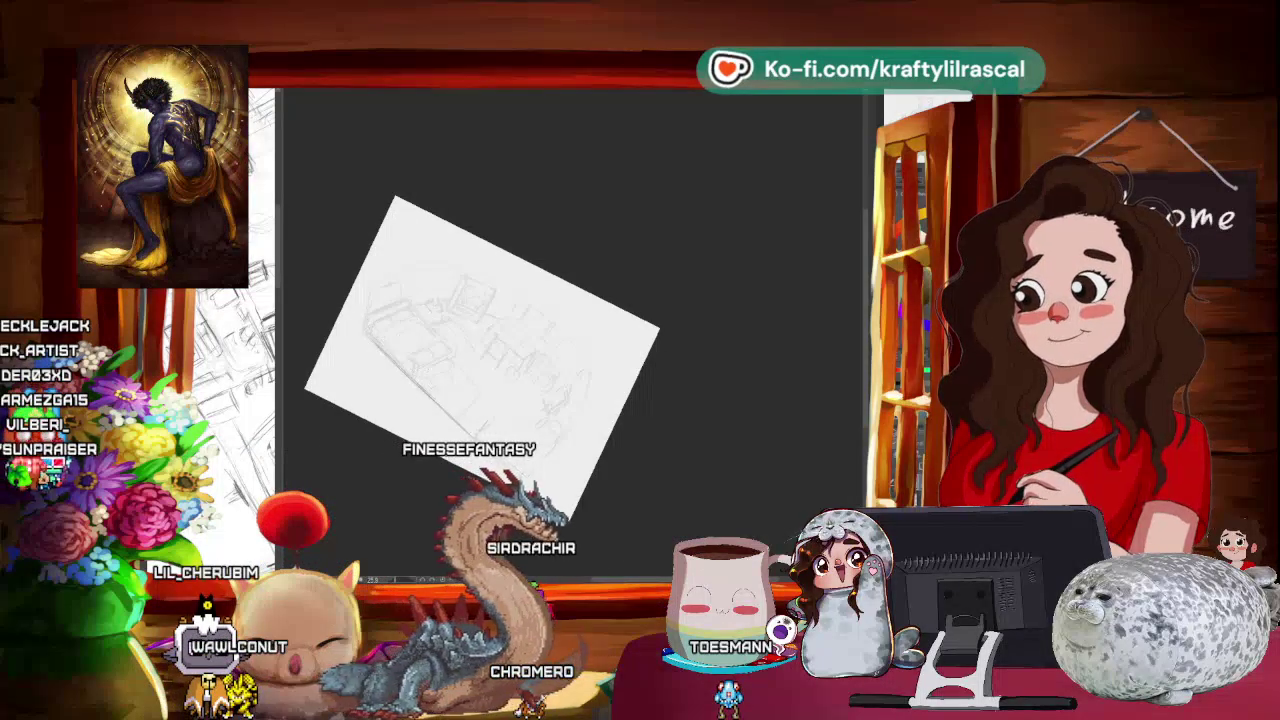
# - Zoom in, level the view toward the bookshelf, then fit the whole sketch to the window
pyautogui.scroll(2, 682, 415)
pyautogui.scroll(2, 650, 395)
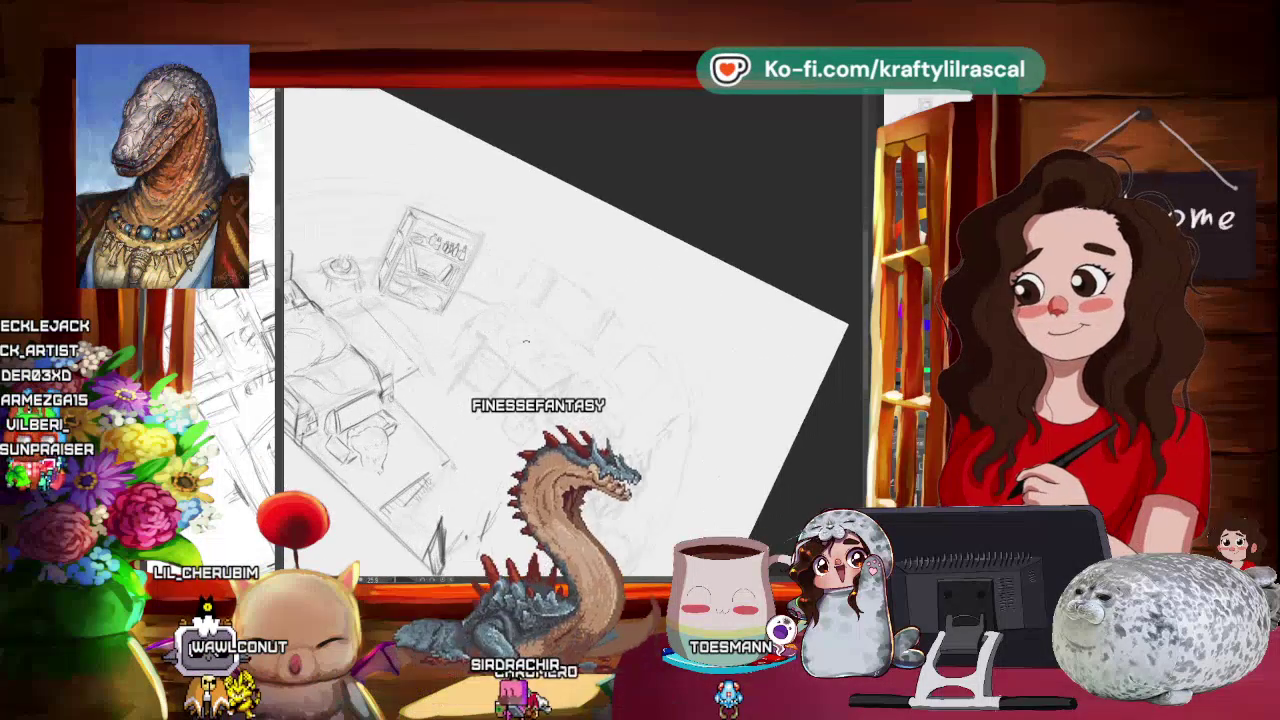
pyautogui.scroll(2, 620, 380)
pyautogui.scroll(2, 583, 358)
pyautogui.moveTo(583, 358)
pyautogui.mouseDown()
pyautogui.moveTo(546, 404)
pyautogui.moveTo(502, 401)
pyautogui.mouseUp()
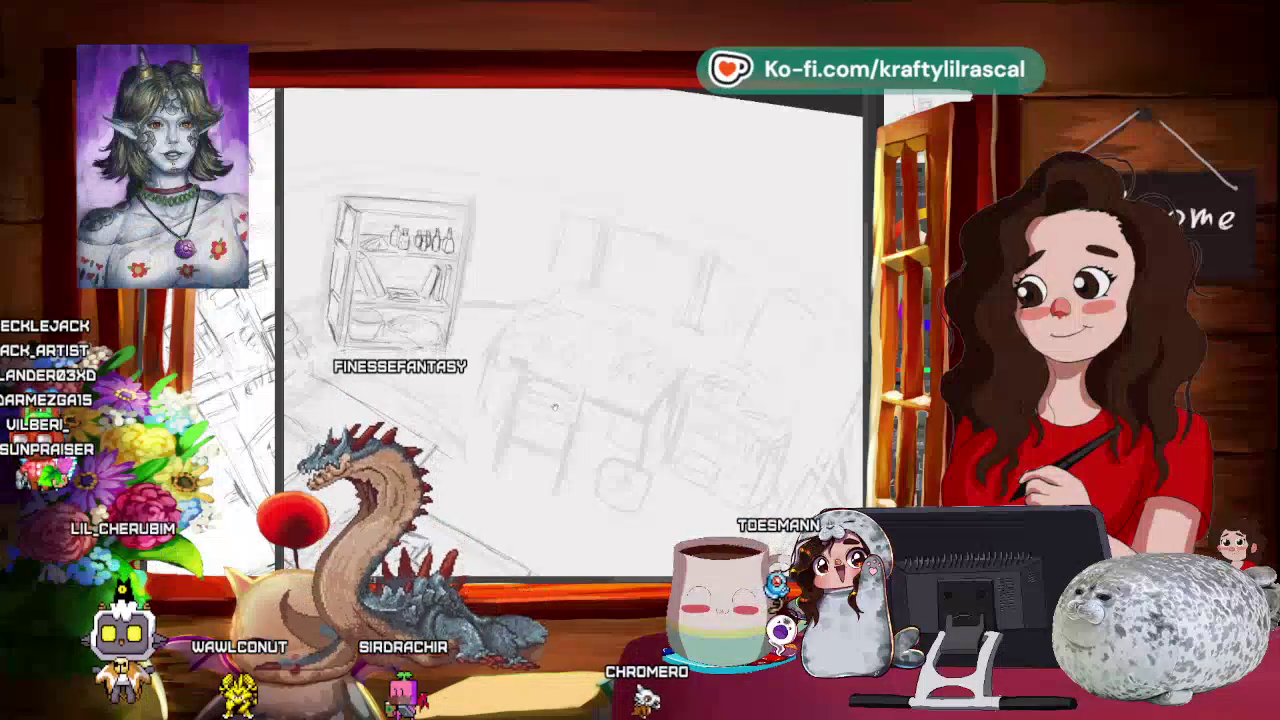
pyautogui.moveTo(582, 347); pyautogui.dragTo(514, 287)
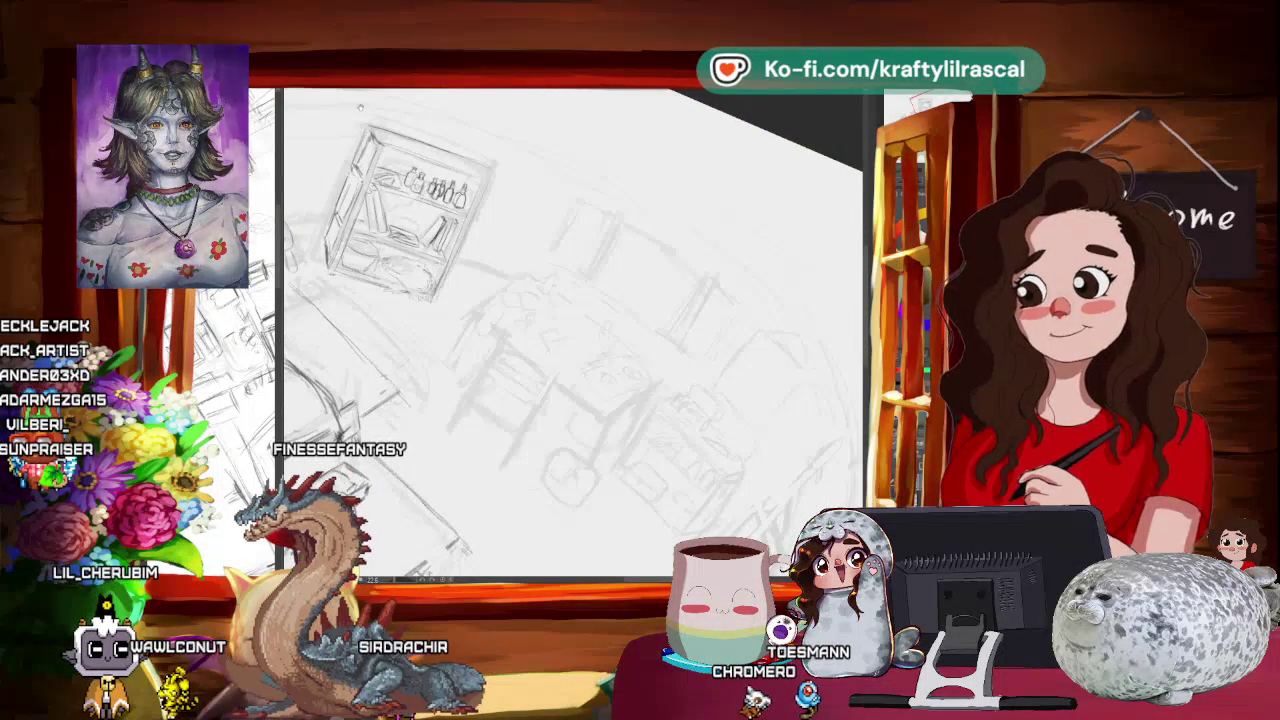
pyautogui.hotkey('ctrl', '0')
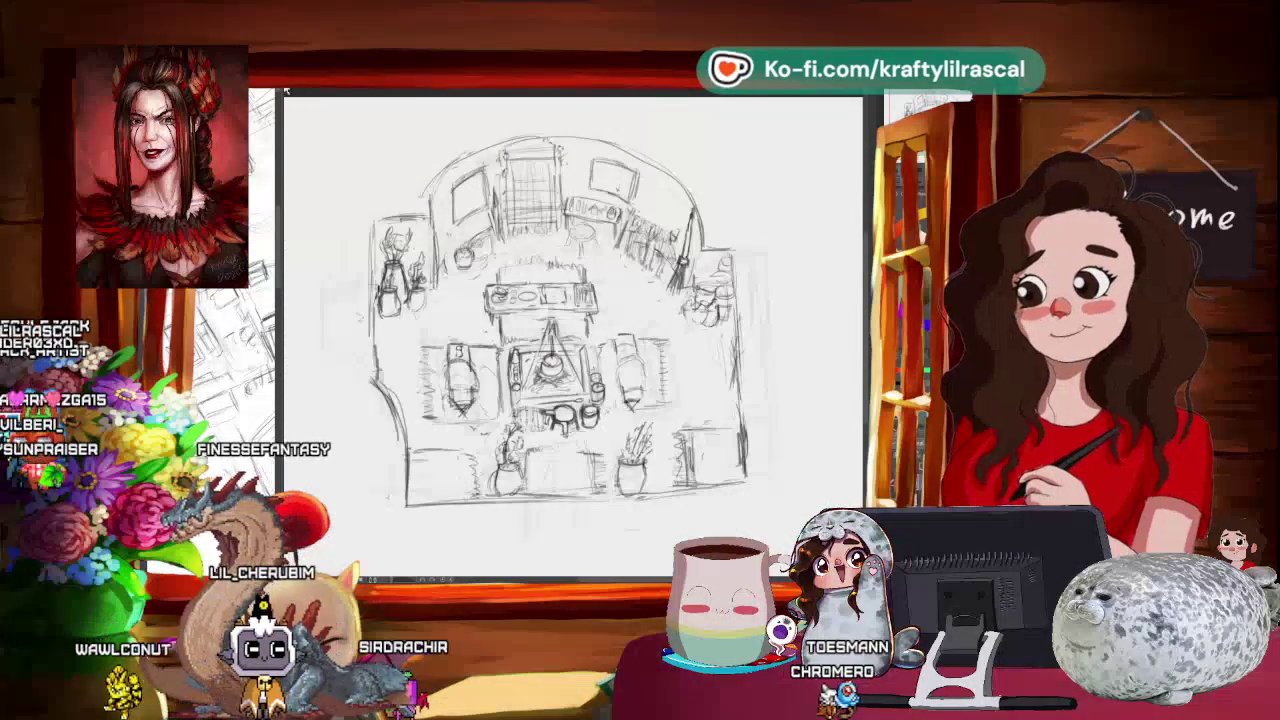
# - Glance at the oval bedroom sketch, return, and rotate and zoom out to see the whole room
pyautogui.hotkey('ctrl', 'Tab')
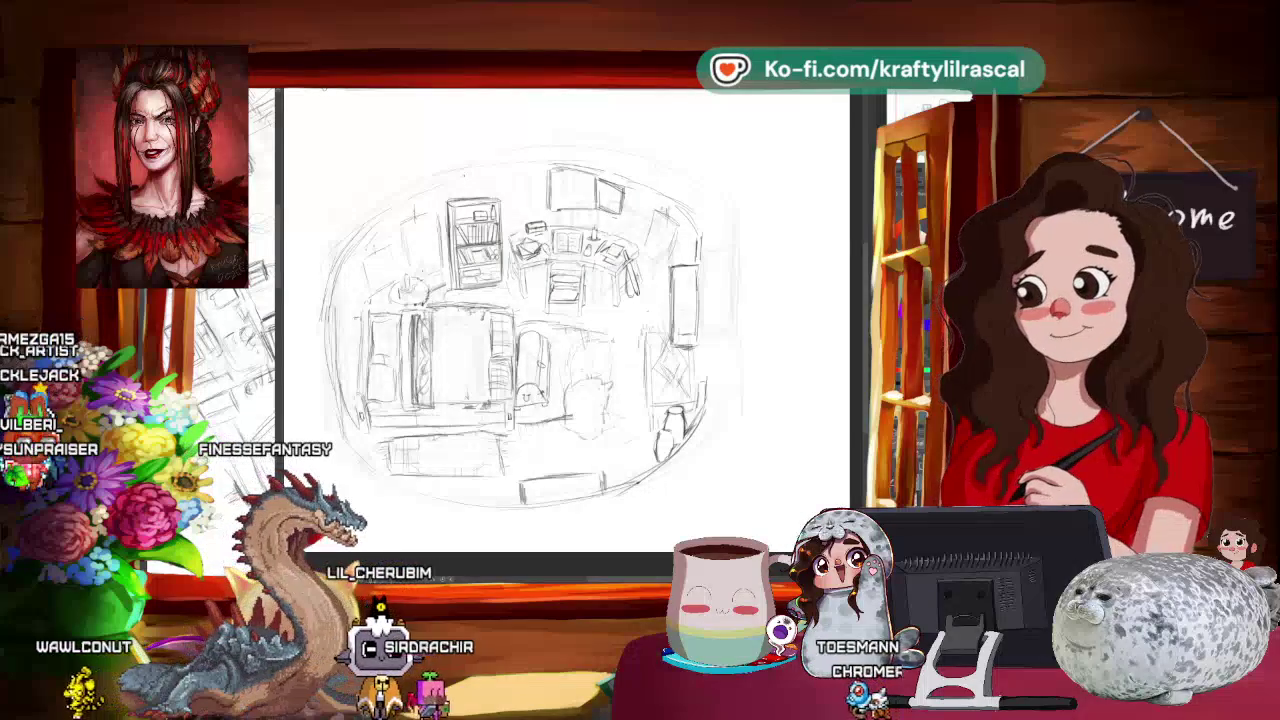
pyautogui.hotkey('ctrl', 'Tab')
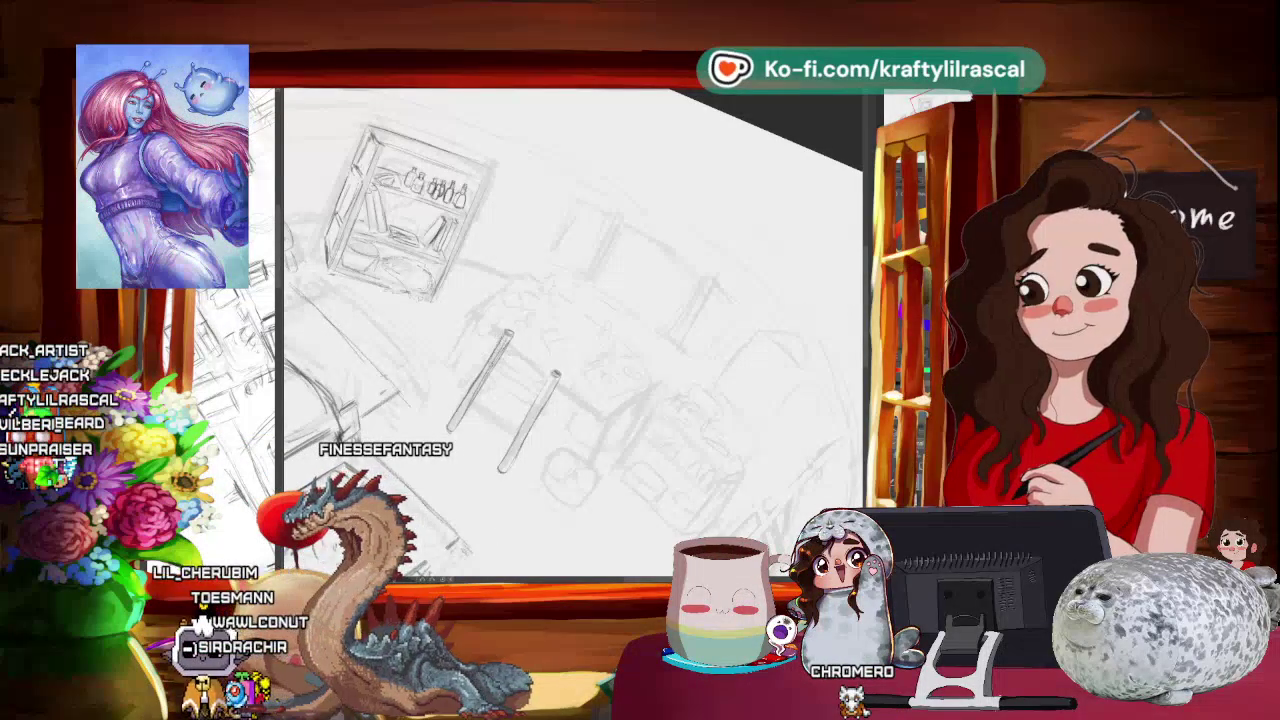
pyautogui.moveTo(575, 358)
pyautogui.mouseDown()
pyautogui.moveTo(620, 393)
pyautogui.moveTo(712, 354)
pyautogui.mouseUp()
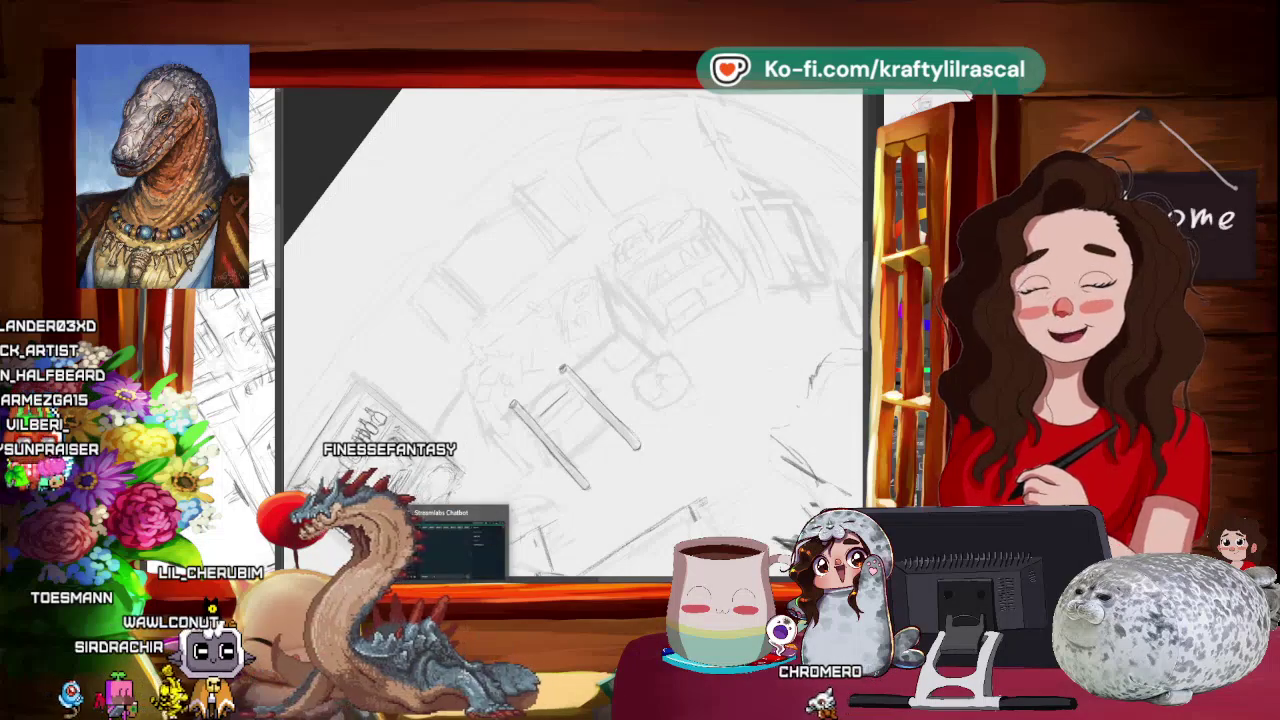
pyautogui.moveTo(663, 447)
pyautogui.mouseDown()
pyautogui.moveTo(600, 470)
pyautogui.moveTo(555, 410)
pyautogui.mouseUp()
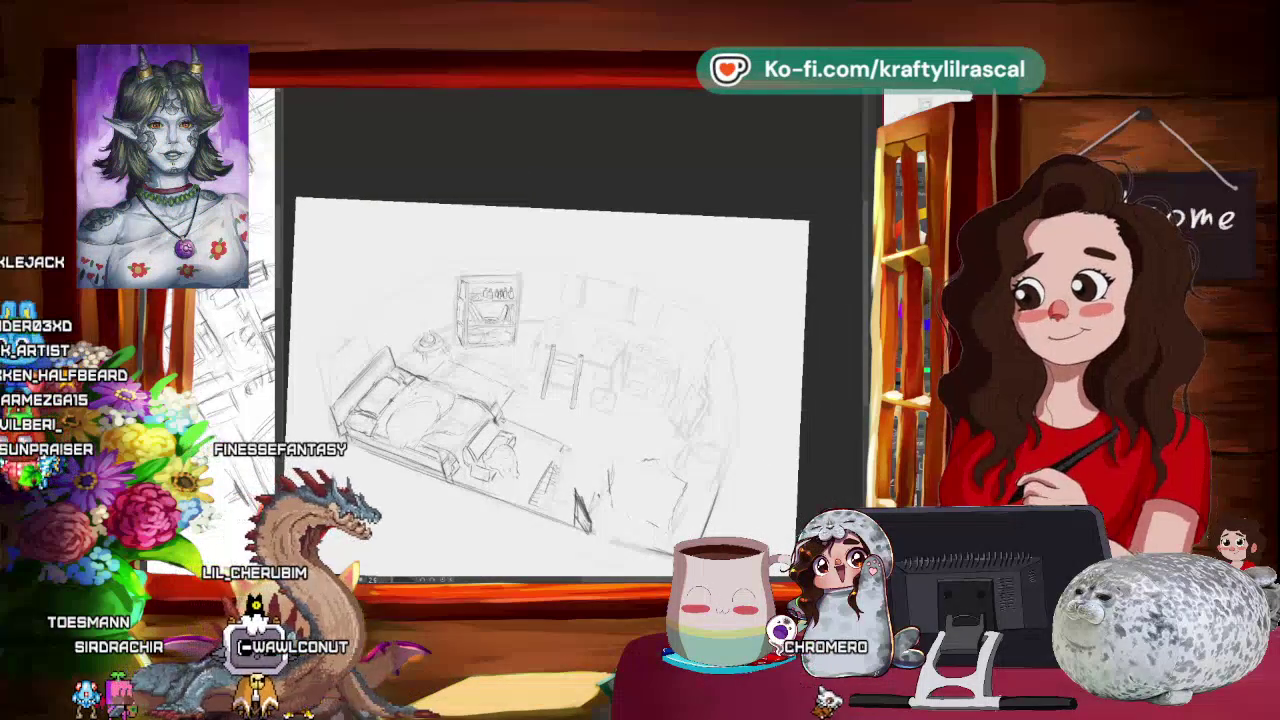
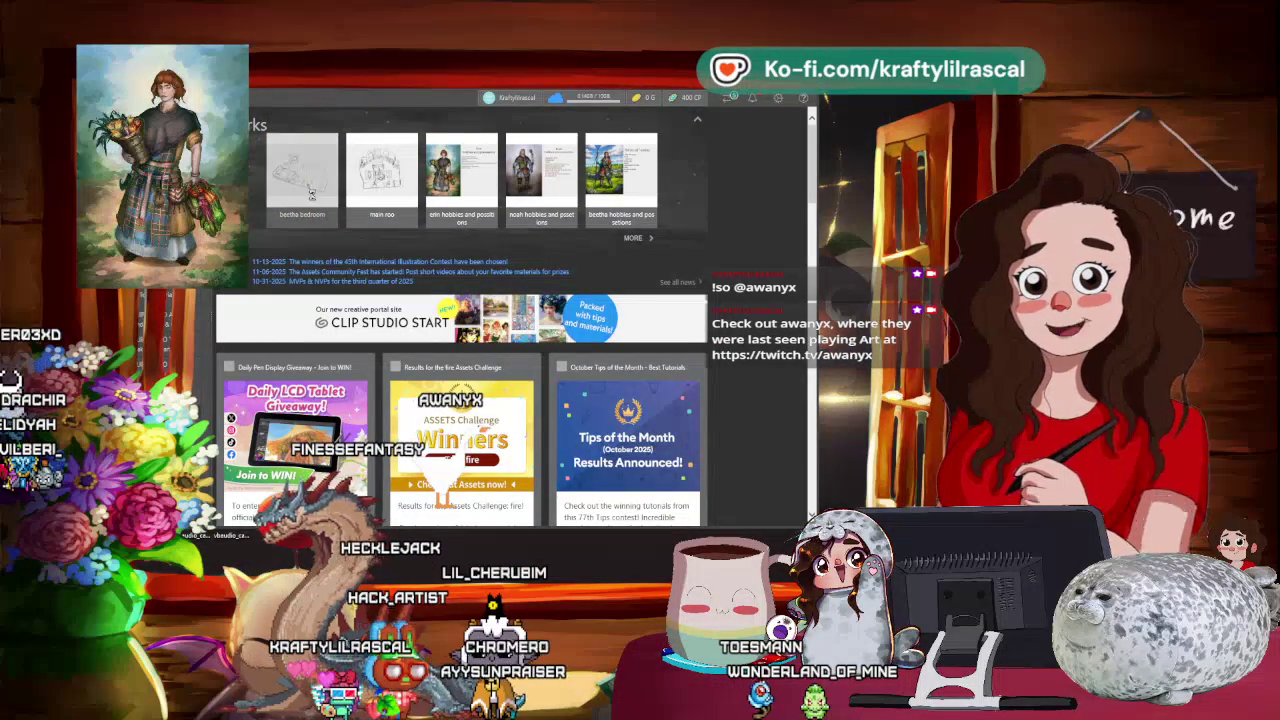
# - Open the 'beetha bedroom' work from the launcher and bring its canvas into view
pyautogui.doubleClick(311, 193)
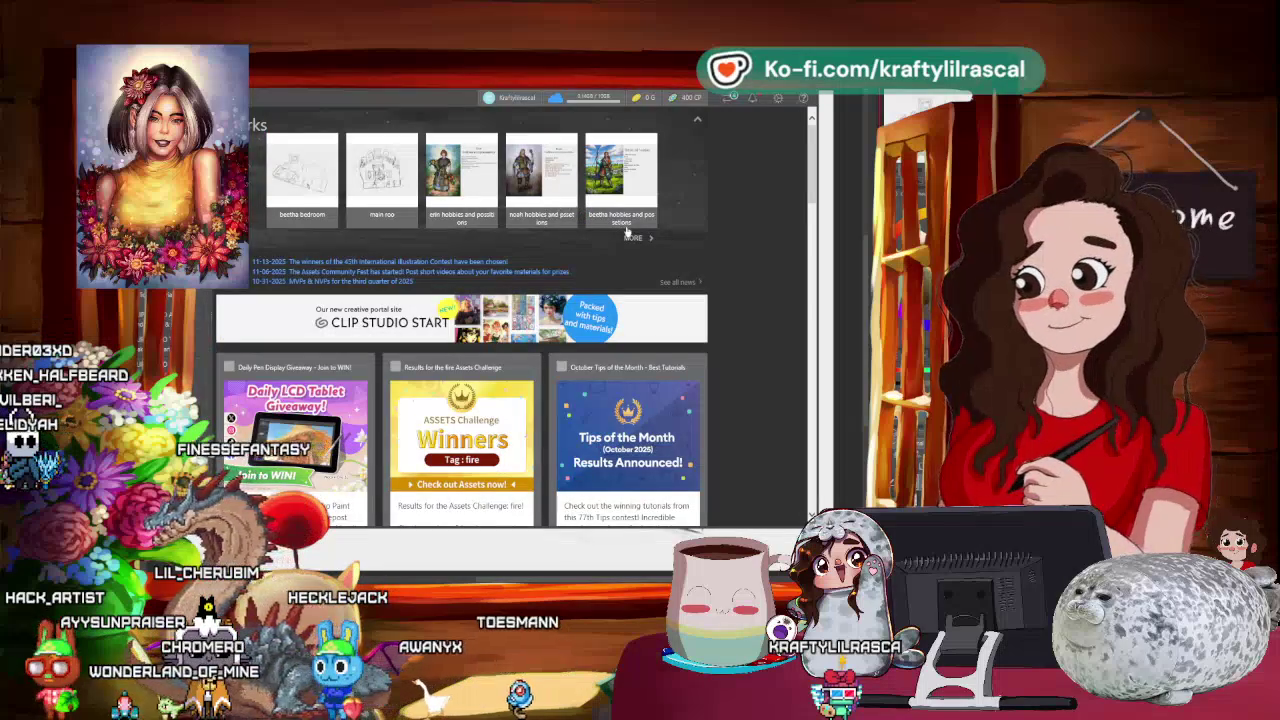
pyautogui.click(395, 152)
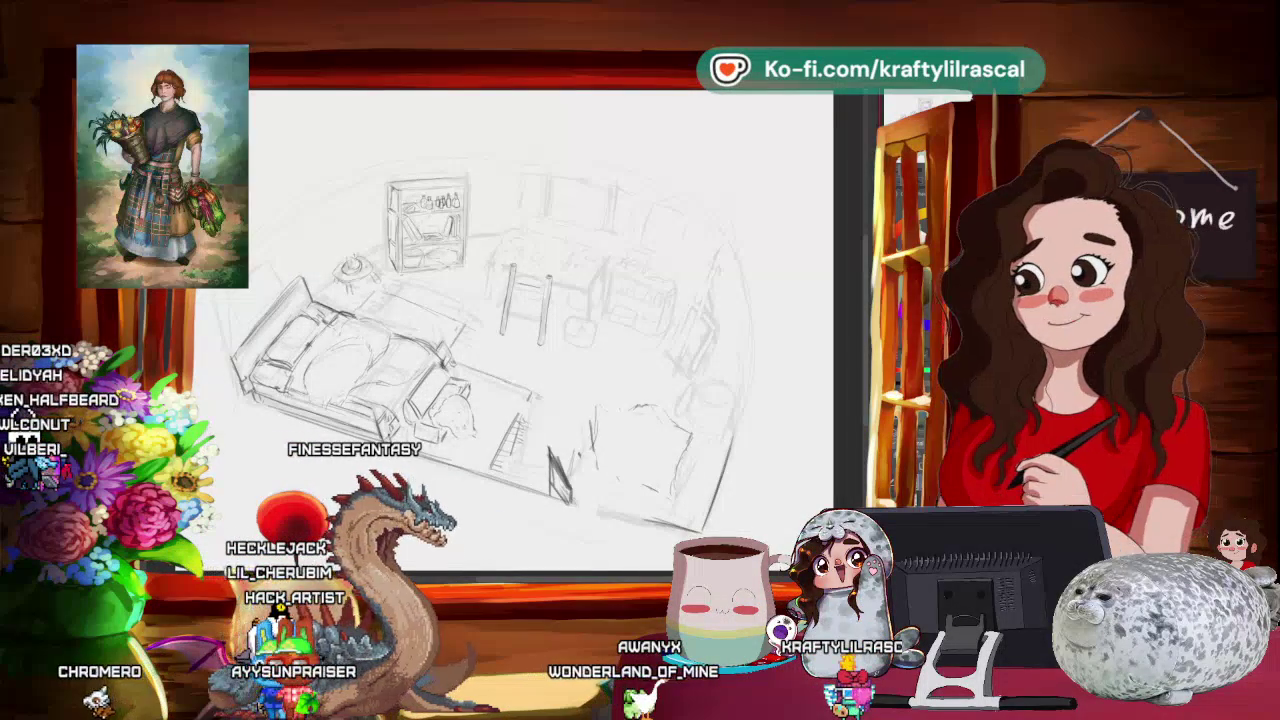
# - Tilt and magnify the canvas around the table and chair area
pyautogui.moveTo(540, 320); pyautogui.dragTo(580, 360)
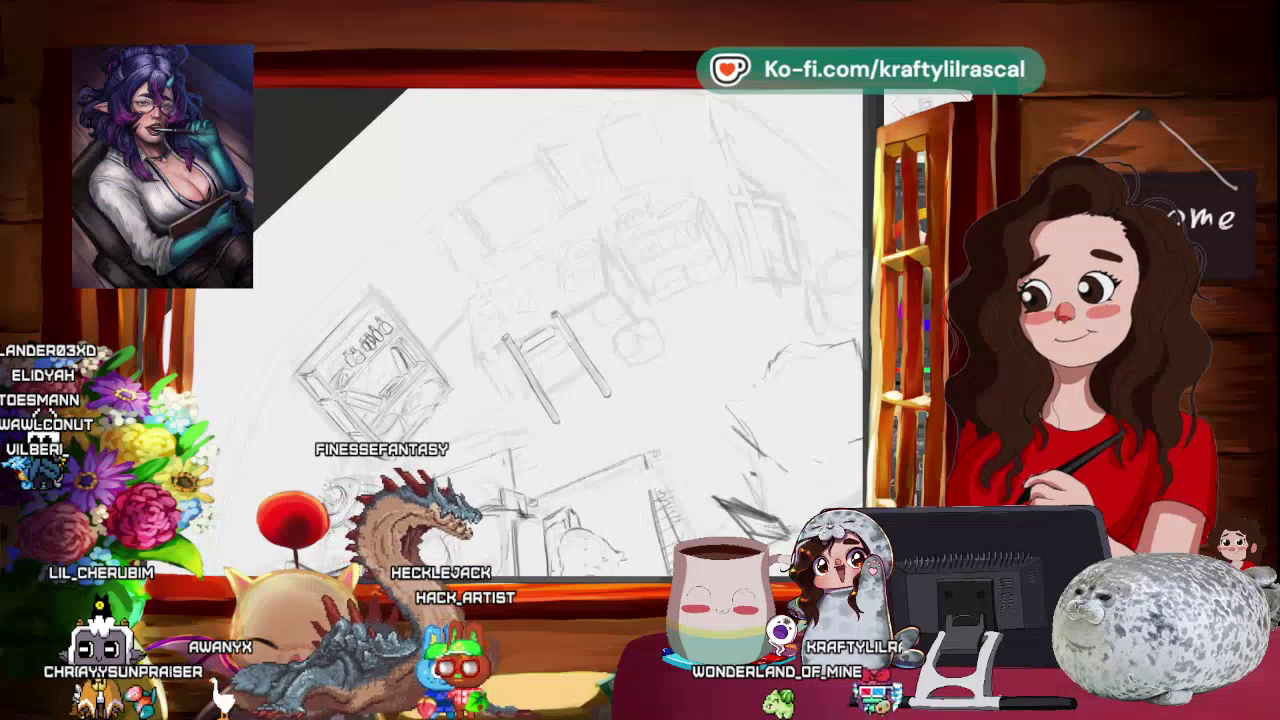
# - Sketch the chair's back, slats and legs, turning and zooming the view around it
pyautogui.moveTo(560, 360)
pyautogui.mouseDown()
pyautogui.moveTo(580, 400)
pyautogui.moveTo(575, 425)
pyautogui.moveTo(590, 415)
pyautogui.mouseUp()
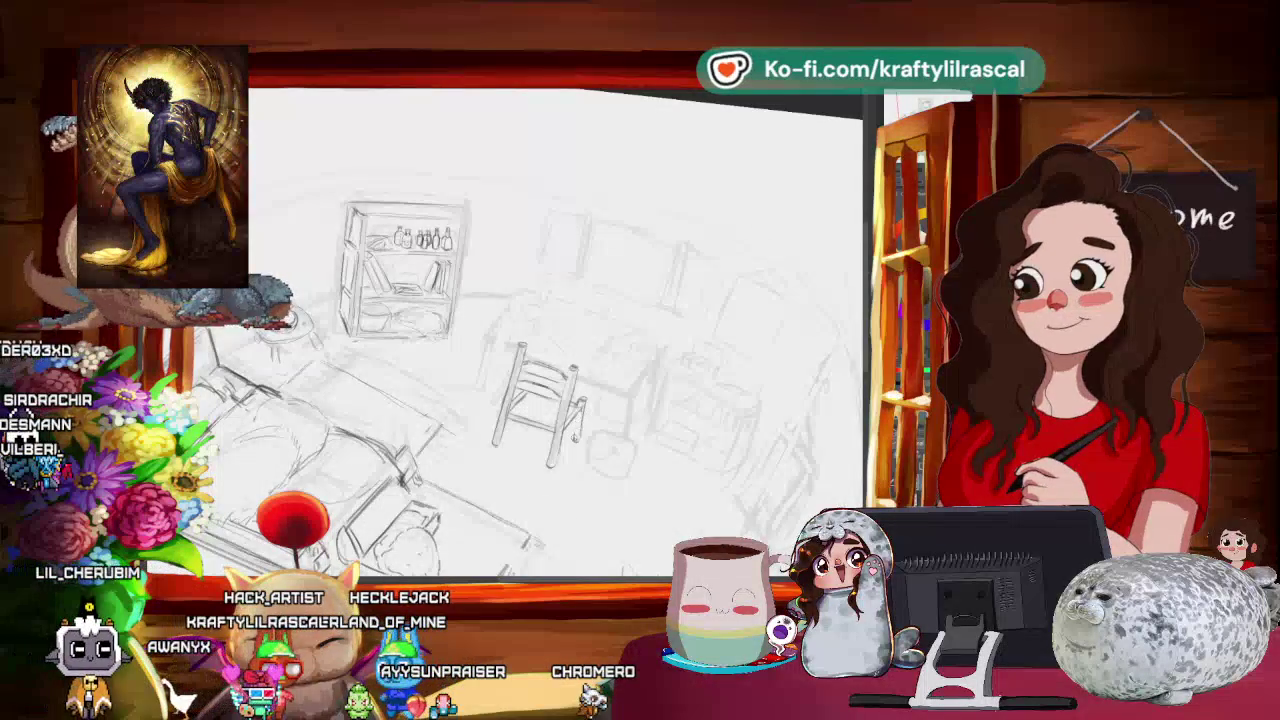
pyautogui.scroll(-5, 530, 380)
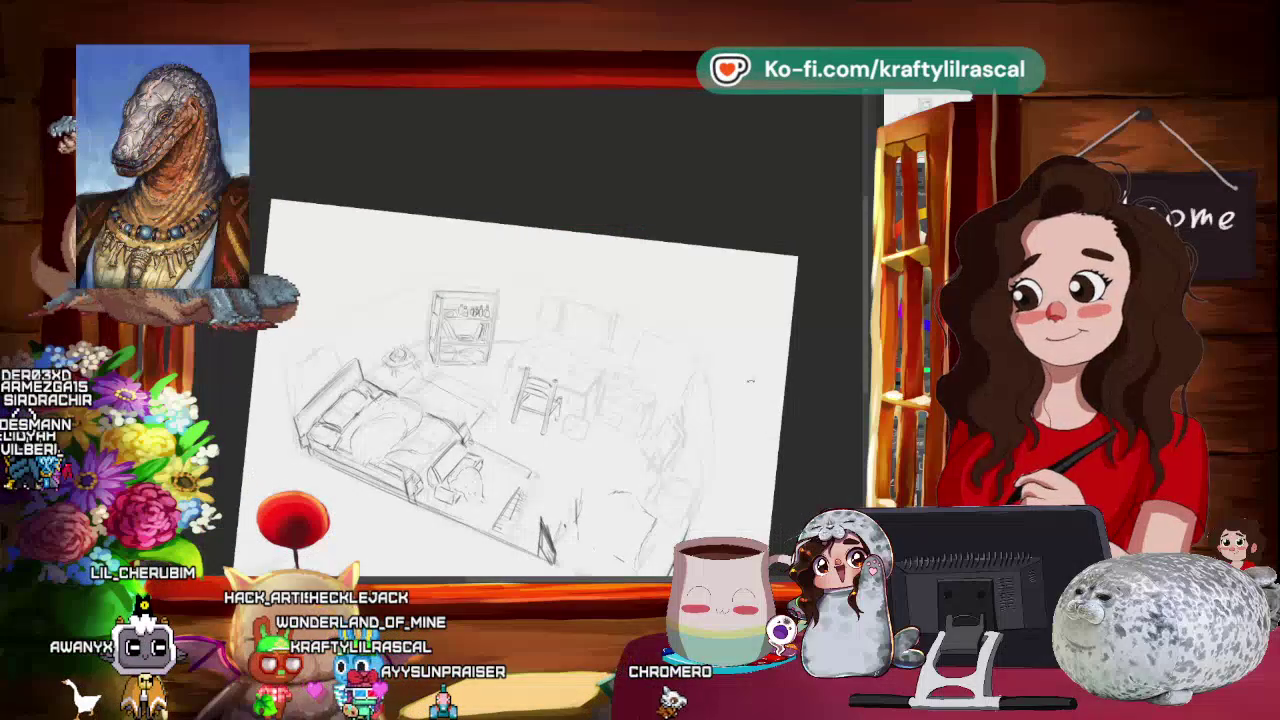
# - Firm up the table, chair and back desk lines, rotating the canvas with Ctrl+[ and Ctrl+]
pyautogui.hotkey('ctrl', ']')
pyautogui.scroll(5, 530, 380)
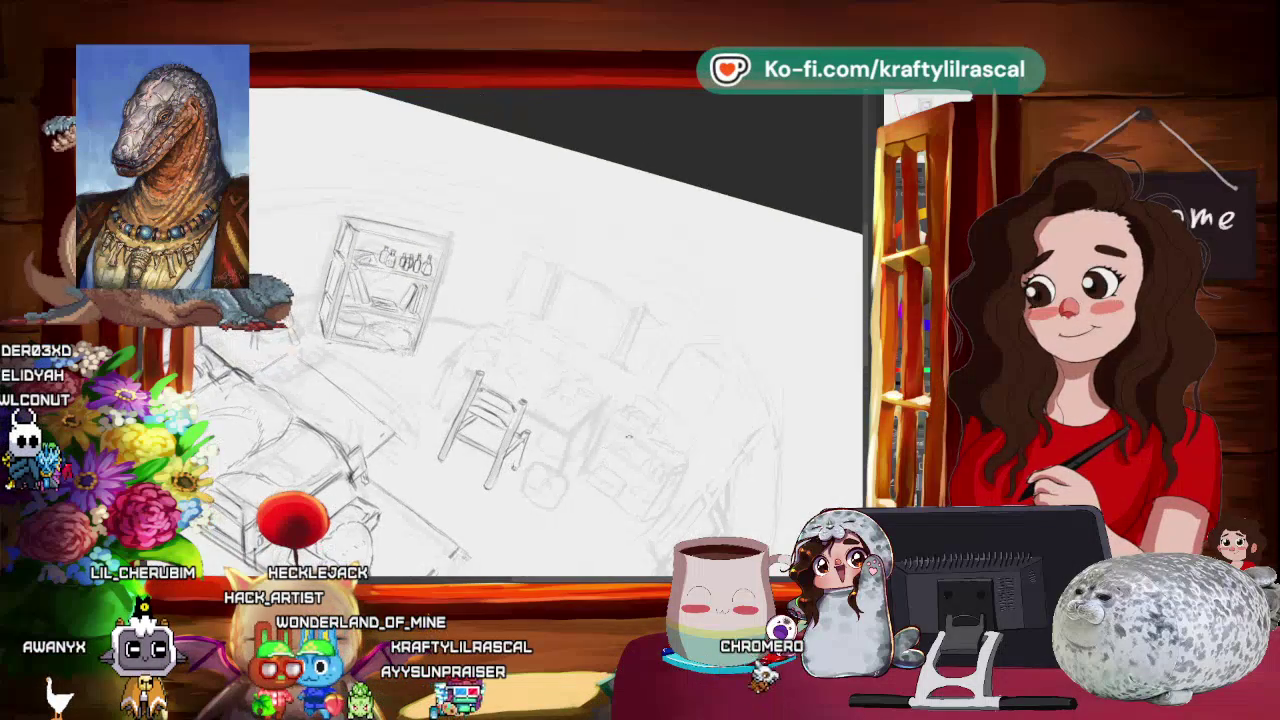
pyautogui.hotkey('ctrl', '[')
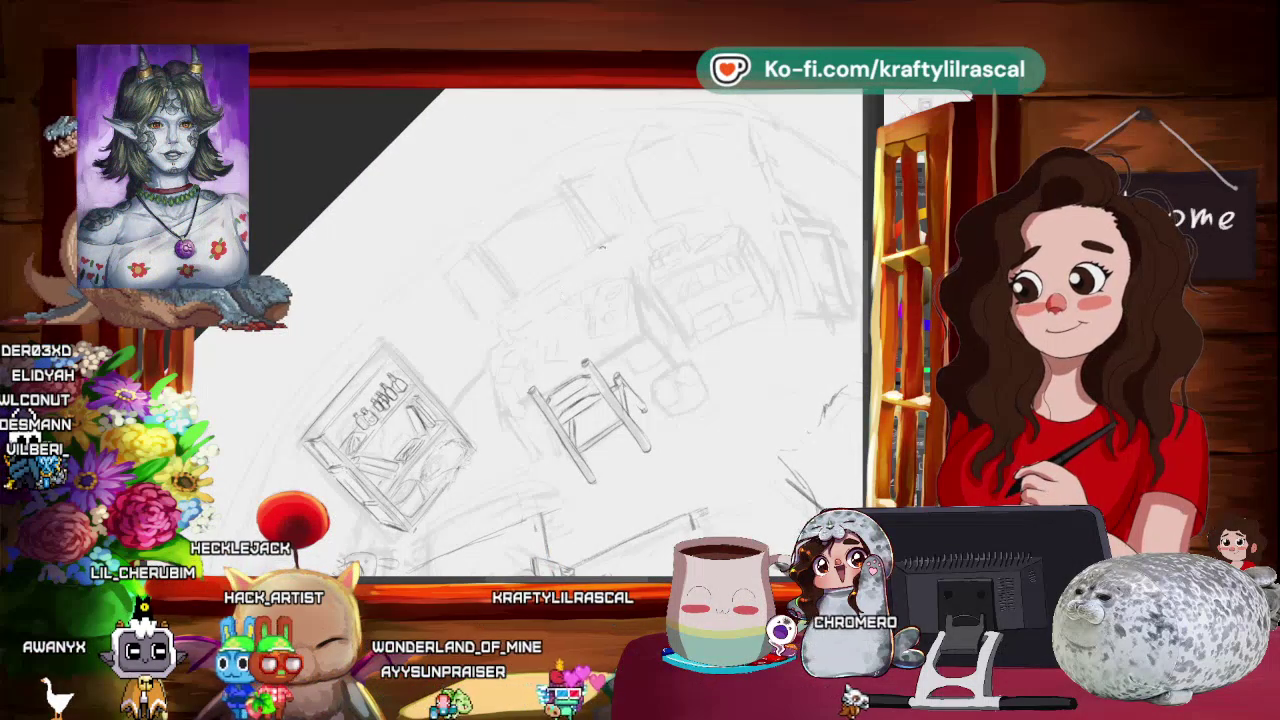
pyautogui.hotkey('ctrl', ']')
pyautogui.hotkey('ctrl', ']')
pyautogui.hotkey('ctrl', ']')
pyautogui.hotkey('ctrl', ']')
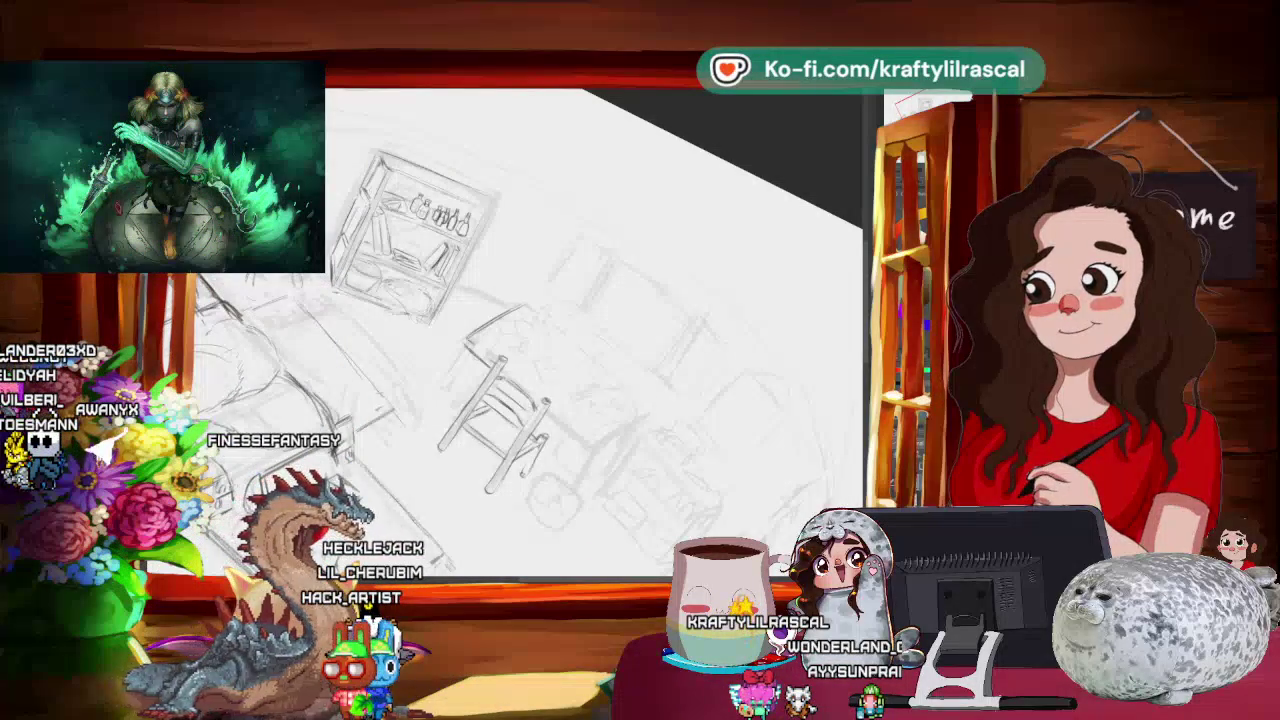
pyautogui.moveTo(600, 330)
pyautogui.mouseDown()
pyautogui.moveTo(640, 360)
pyautogui.moveTo(435, 307)
pyautogui.mouseUp()
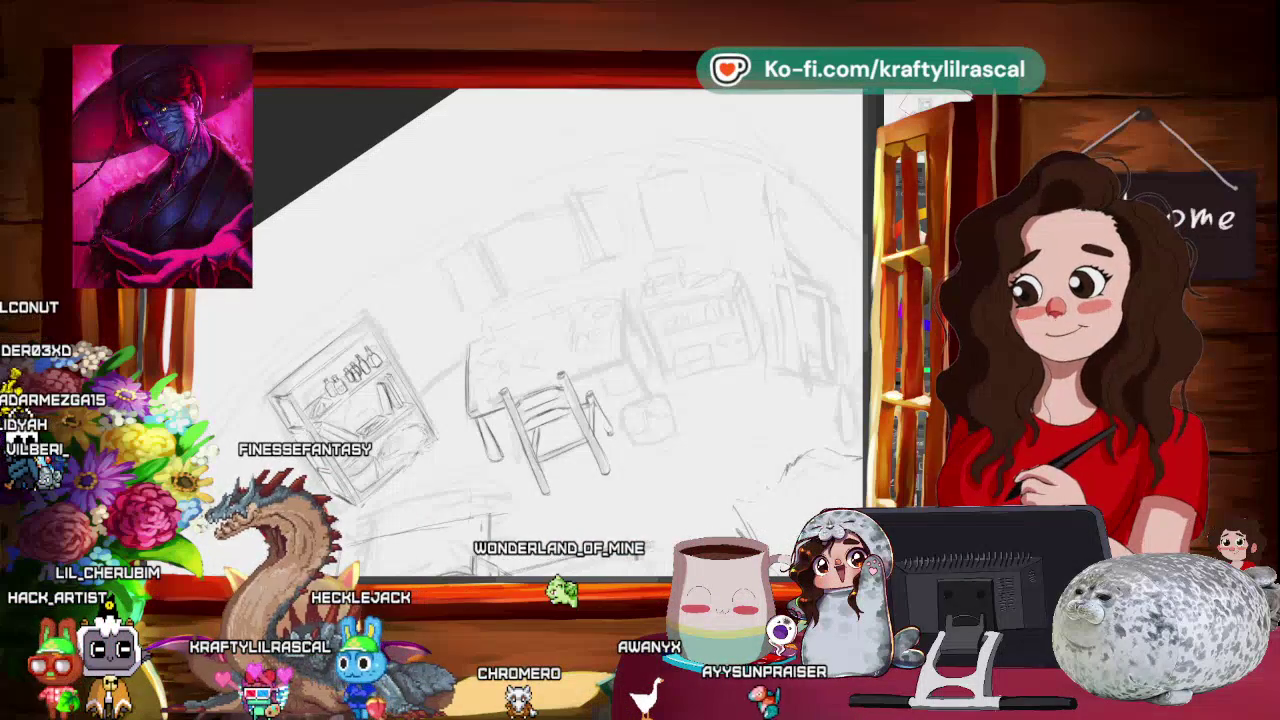
pyautogui.moveTo(540, 430); pyautogui.dragTo(560, 410)
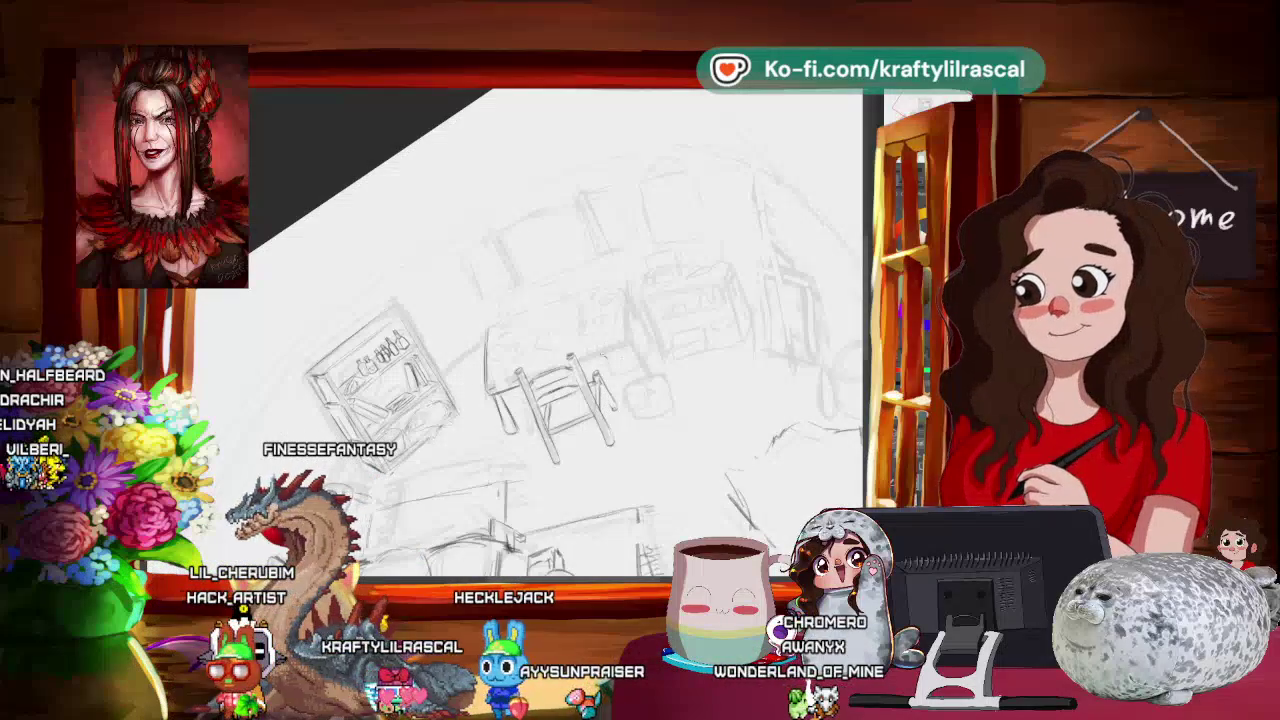
# - Draw the table top outline and legs around the chair, then level the view
pyautogui.moveTo(530, 330); pyautogui.dragTo(560, 340)
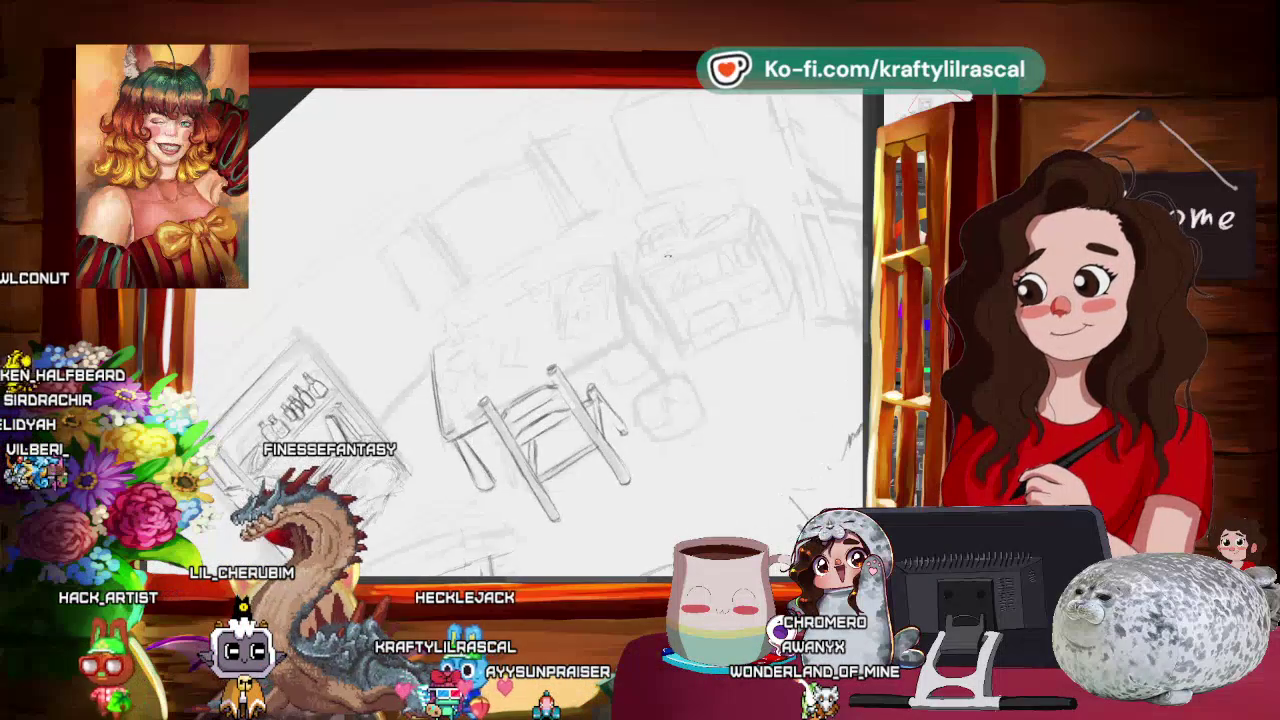
pyautogui.moveTo(667, 257); pyautogui.dragTo(594, 281)
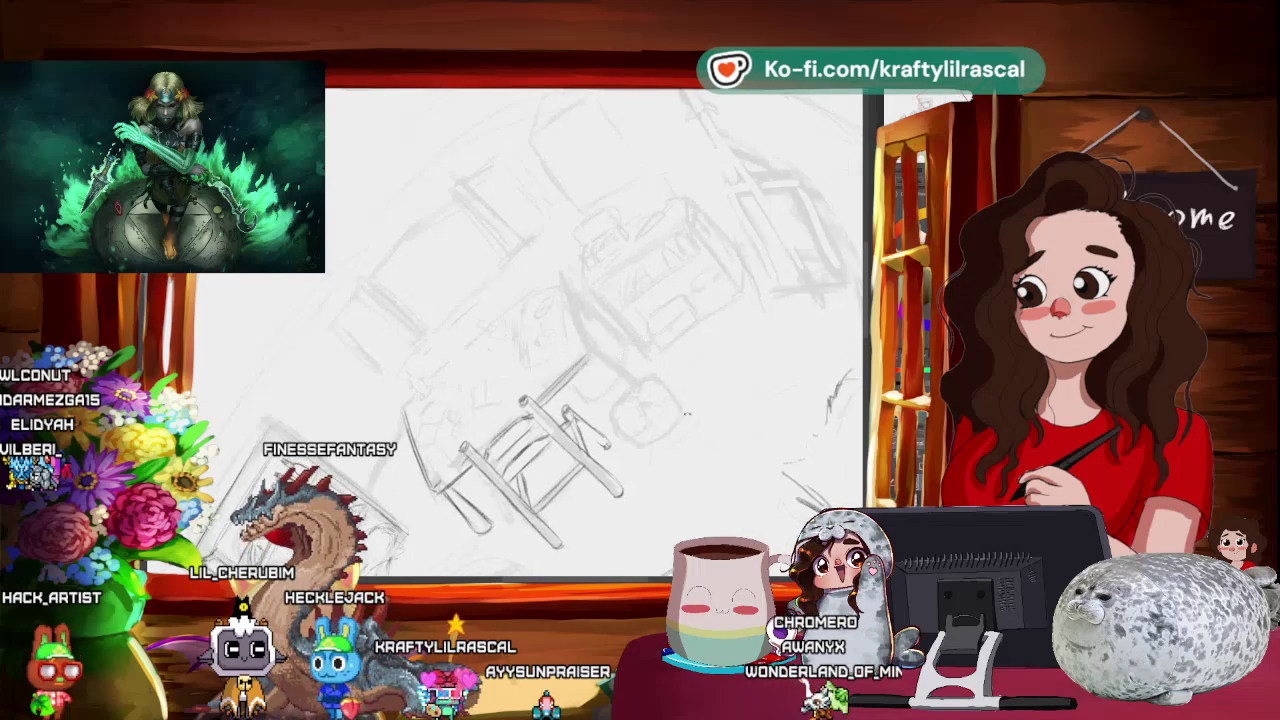
pyautogui.moveTo(590, 330); pyautogui.dragTo(560, 350)
pyautogui.moveTo(609, 427); pyautogui.dragTo(600, 440)
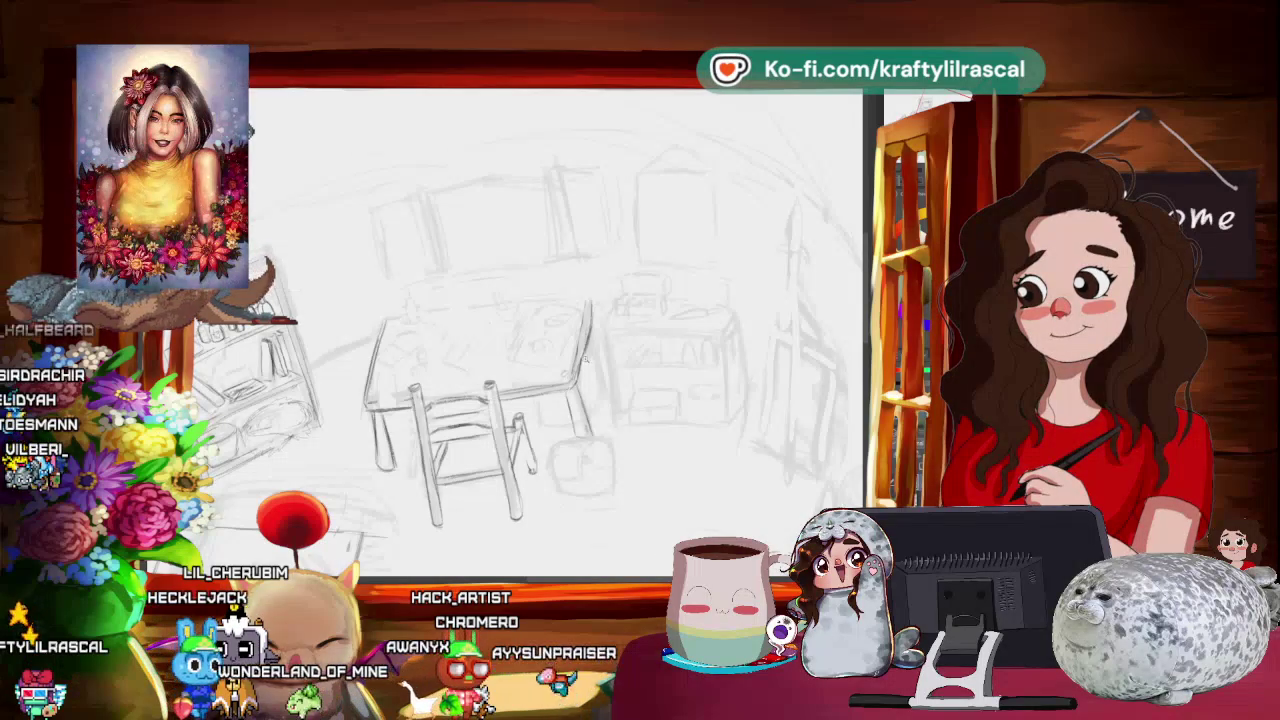
pyautogui.moveTo(668, 302); pyautogui.dragTo(706, 322)
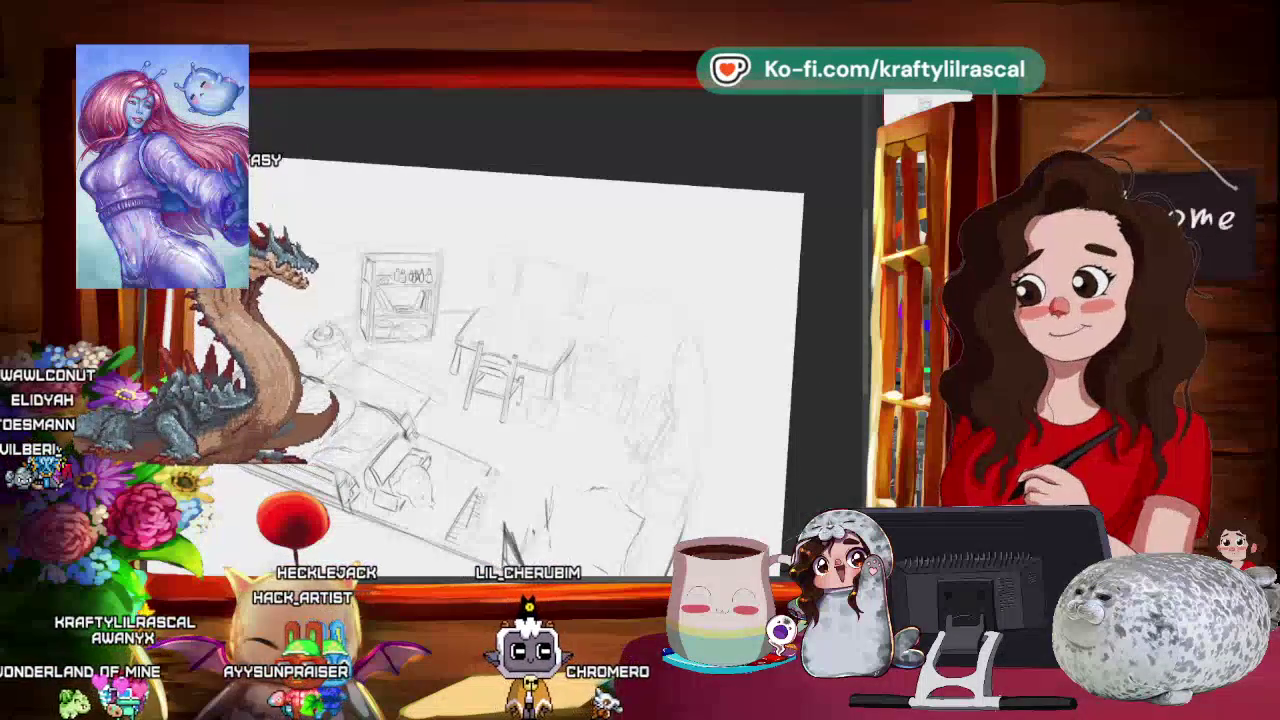
# - Sketch papers and objects on the table top, then free-transform the table with Ctrl+T
pyautogui.scroll(-2, 628, 258)
pyautogui.moveTo(628, 258); pyautogui.dragTo(650, 290)
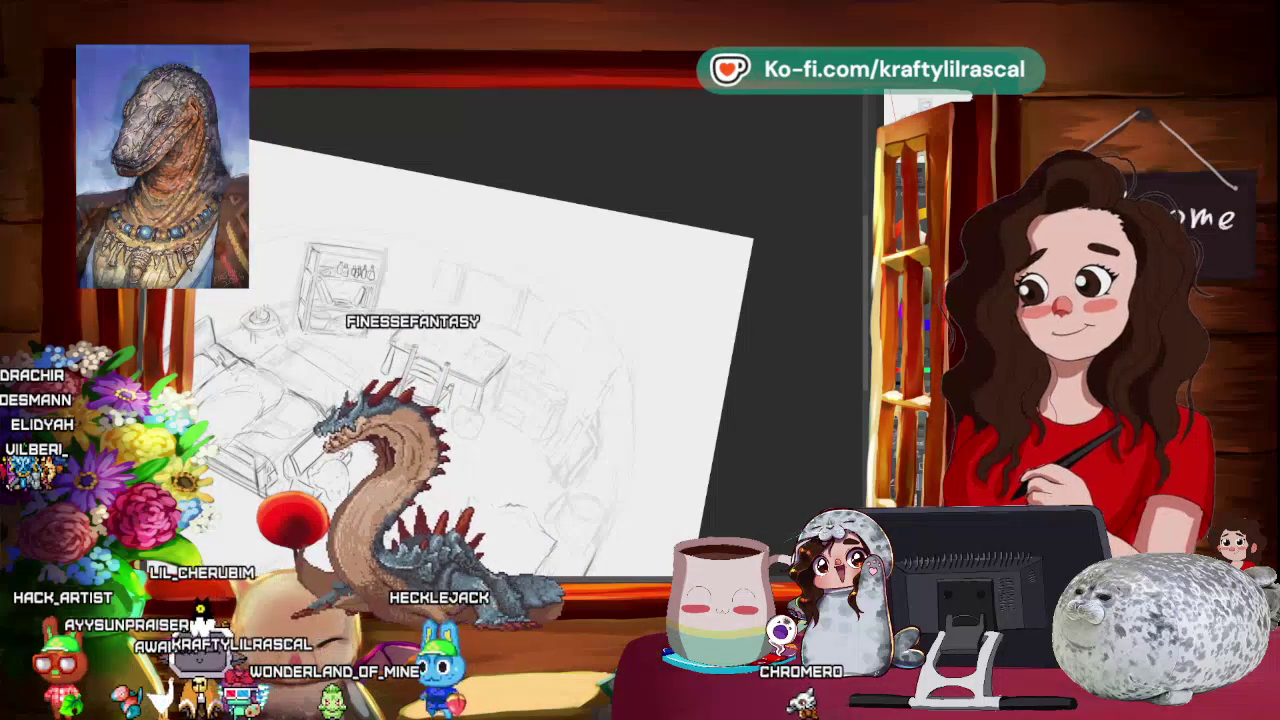
pyautogui.moveTo(484, 328)
pyautogui.mouseDown()
pyautogui.moveTo(522, 411)
pyautogui.moveTo(626, 353)
pyautogui.moveTo(594, 367)
pyautogui.mouseUp()
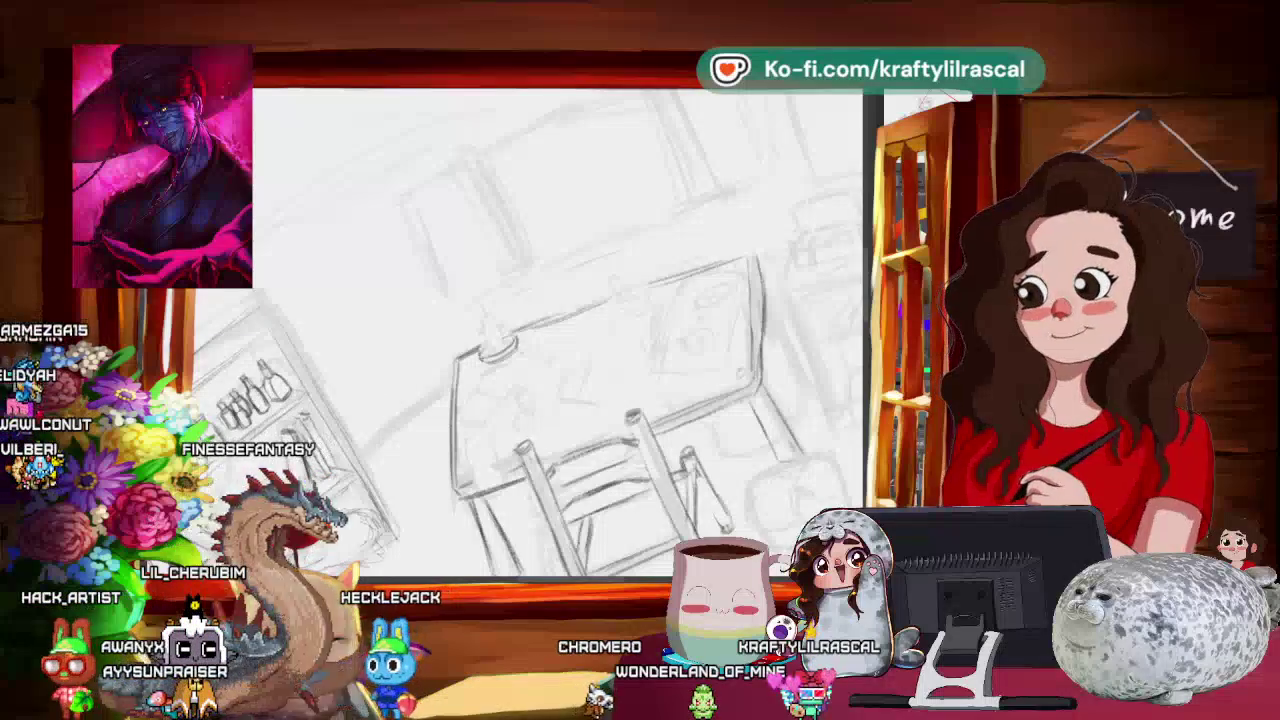
pyautogui.moveTo(607, 318); pyautogui.dragTo(781, 267)
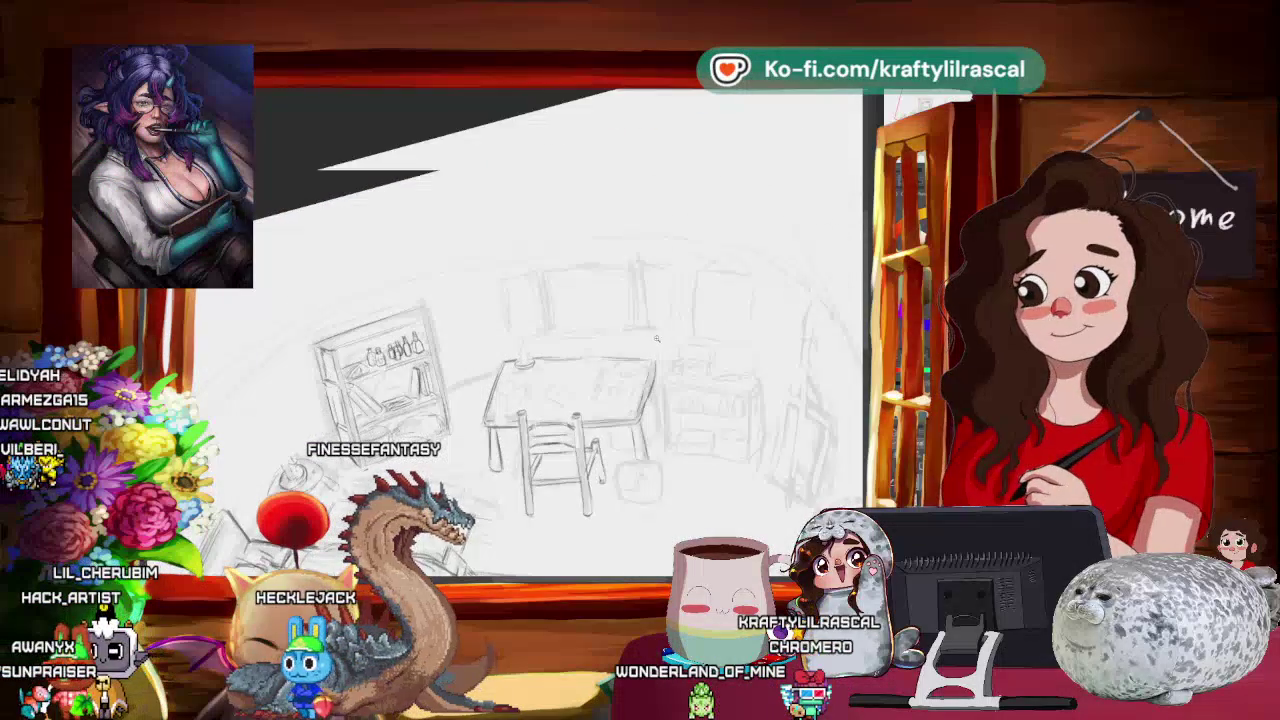
pyautogui.moveTo(781, 267); pyautogui.dragTo(609, 332)
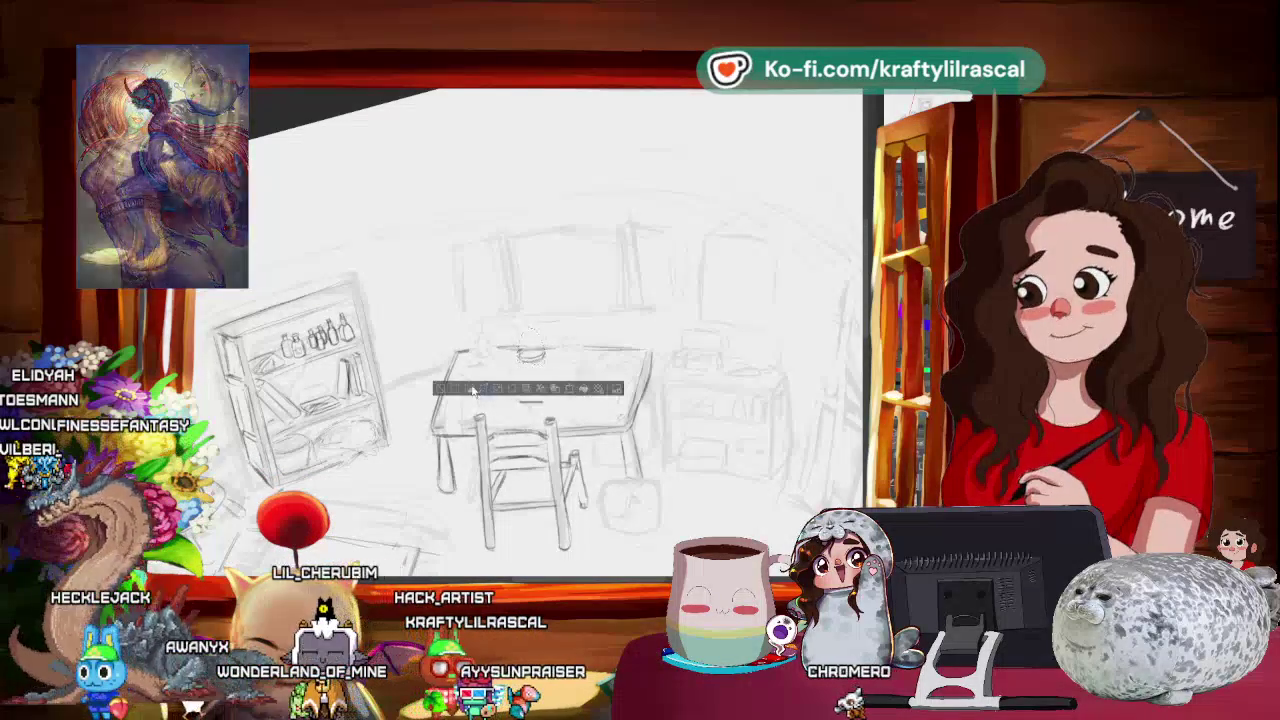
# - Confirm the table transformation, then undo the latest table changes
pyautogui.press('Return')
pyautogui.scroll(5, 555, 280)
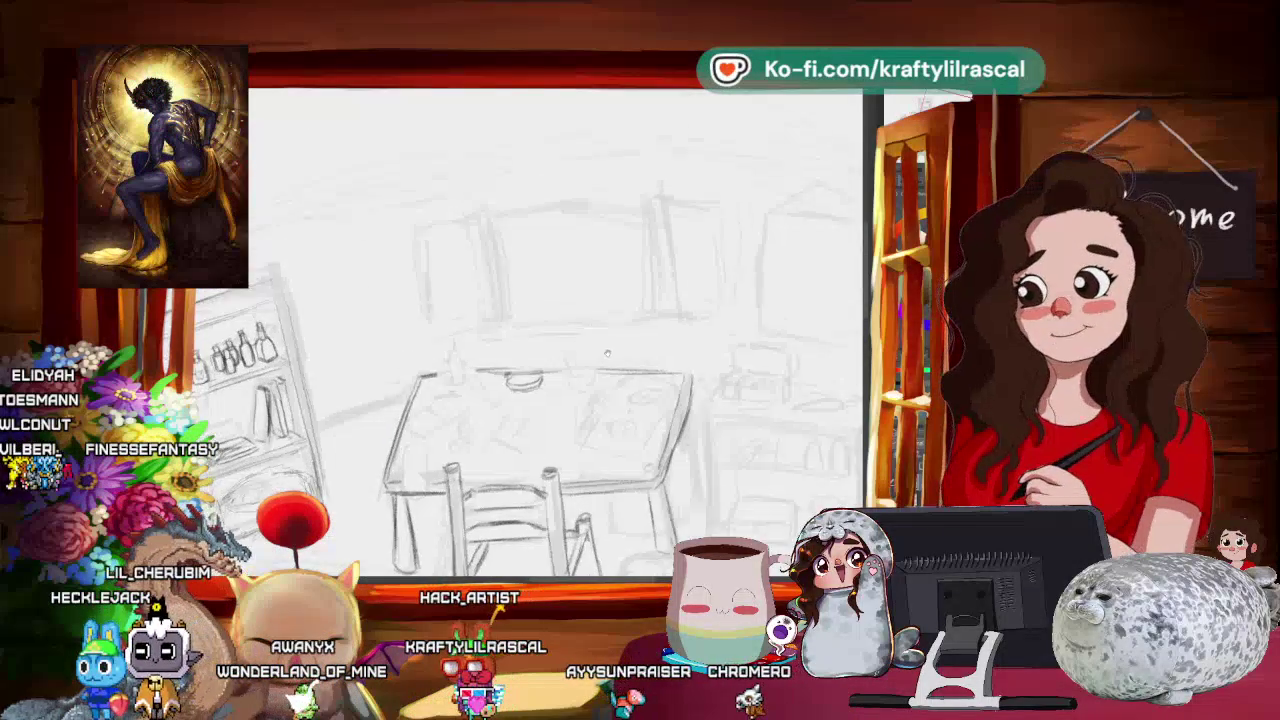
pyautogui.moveTo(521, 381); pyautogui.dragTo(480, 420)
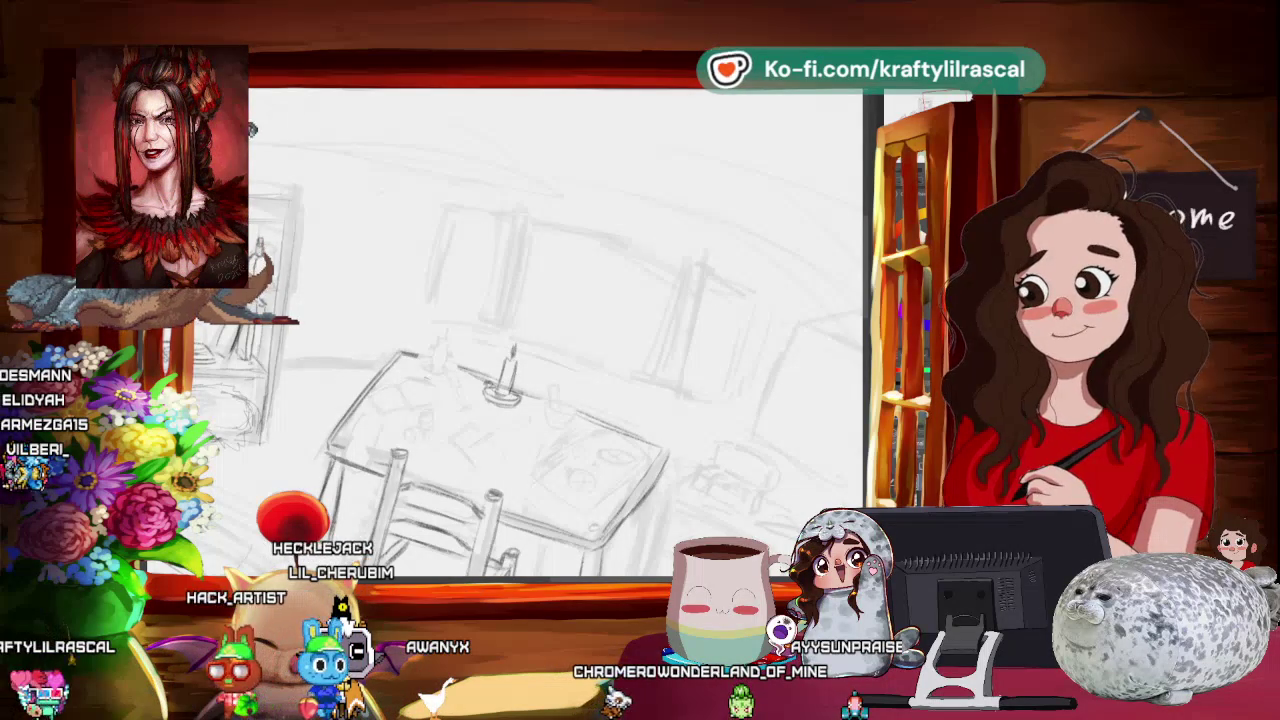
pyautogui.hotkey('ctrl', 'z')
pyautogui.hotkey('ctrl', 'z')
pyautogui.hotkey('ctrl', 'z')
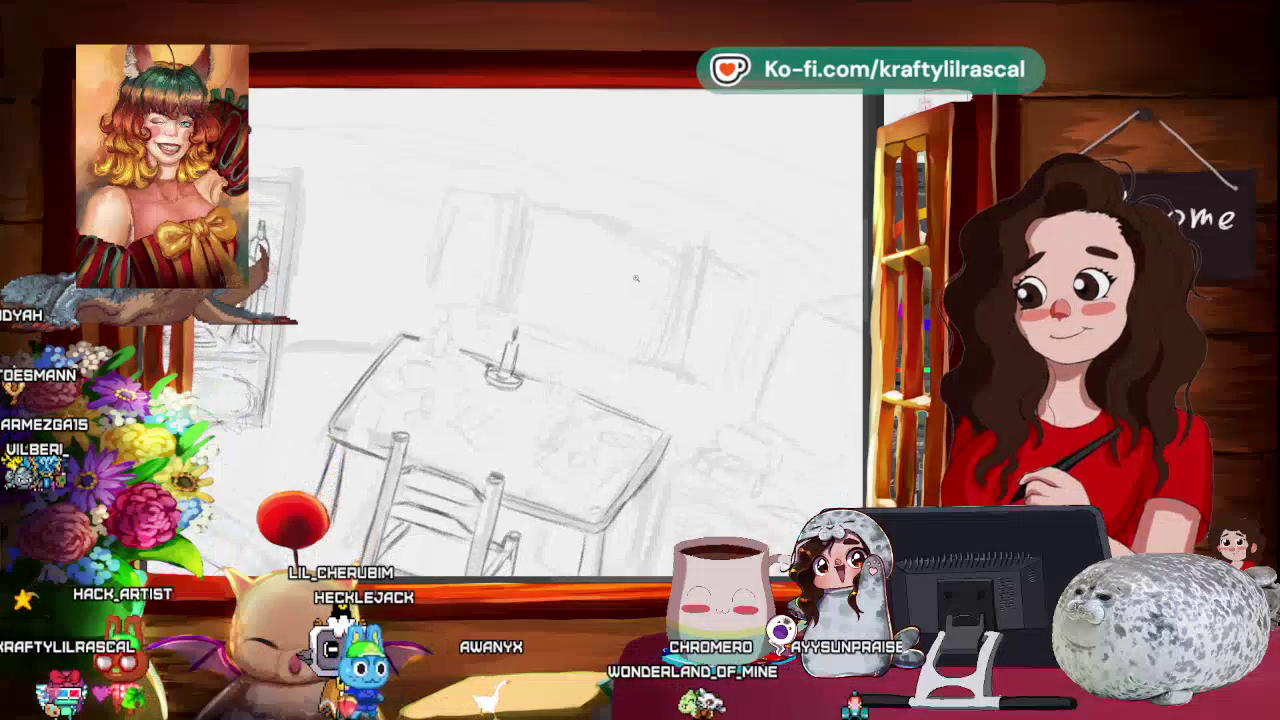
# - Rough in the candle, open book and chairs beside the bottle-lined shelves, then zoom out
pyautogui.scroll(-3, 635, 278)
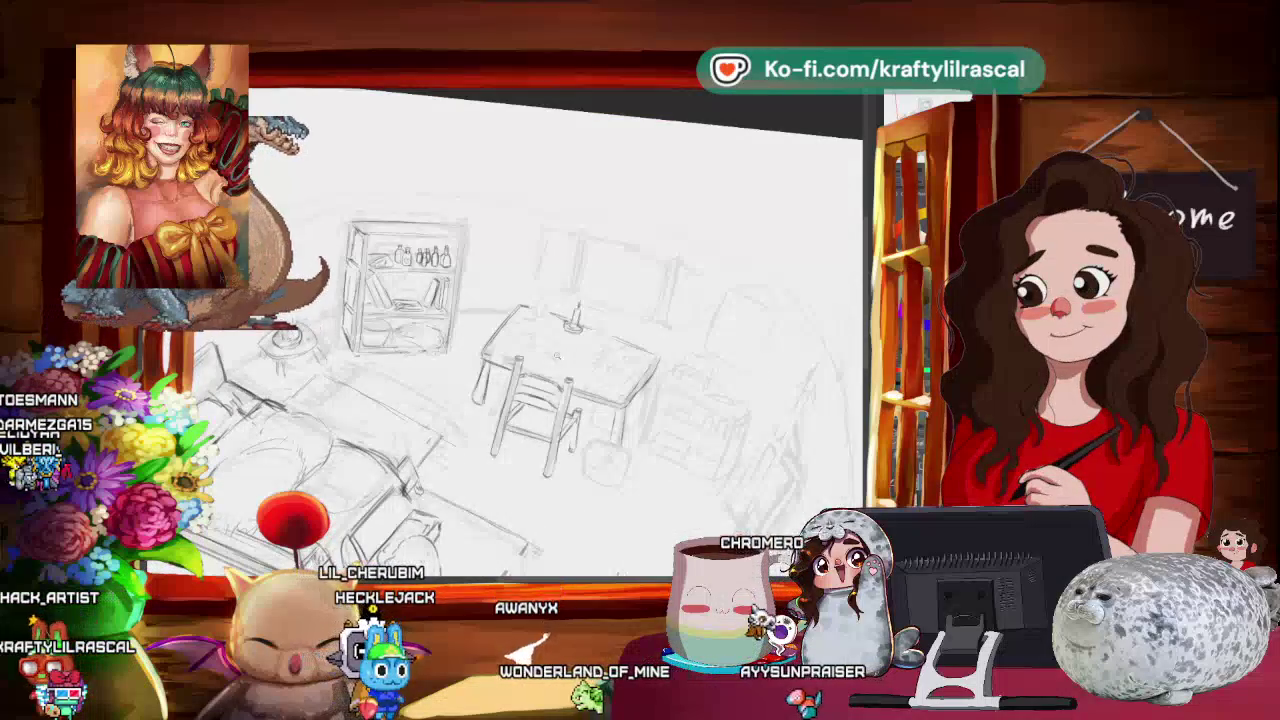
pyautogui.scroll(1, 557, 356)
pyautogui.scroll(2, 565, 352)
pyautogui.scroll(2, 575, 348)
pyautogui.scroll(2, 585, 345)
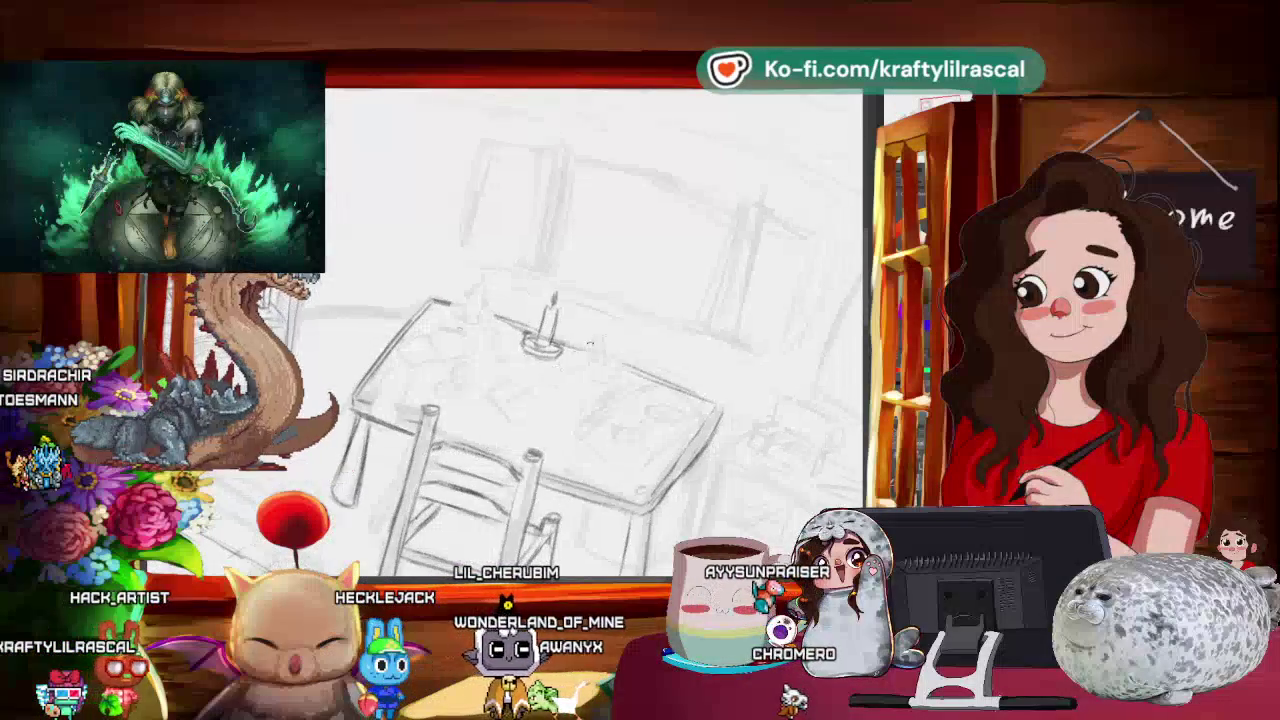
pyautogui.moveTo(590, 343)
pyautogui.mouseDown()
pyautogui.moveTo(543, 404)
pyautogui.moveTo(489, 433)
pyautogui.moveTo(523, 423)
pyautogui.mouseUp()
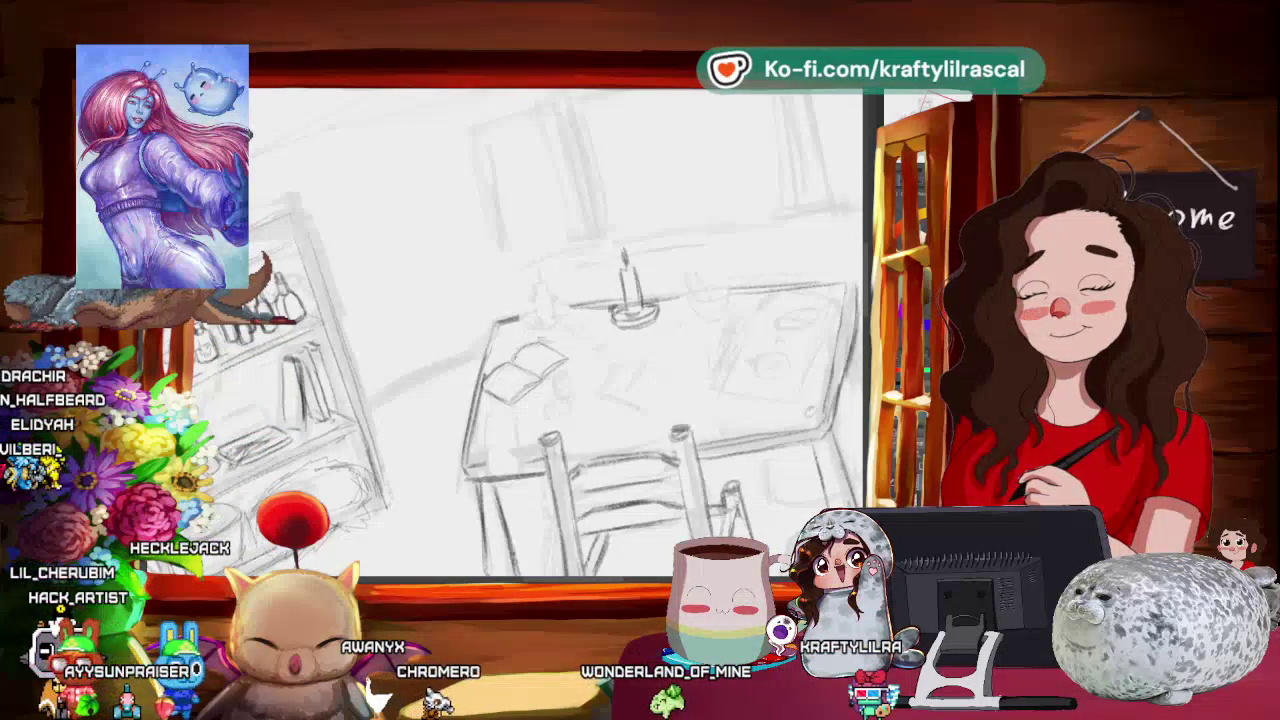
pyautogui.scroll(-3, 530, 400)
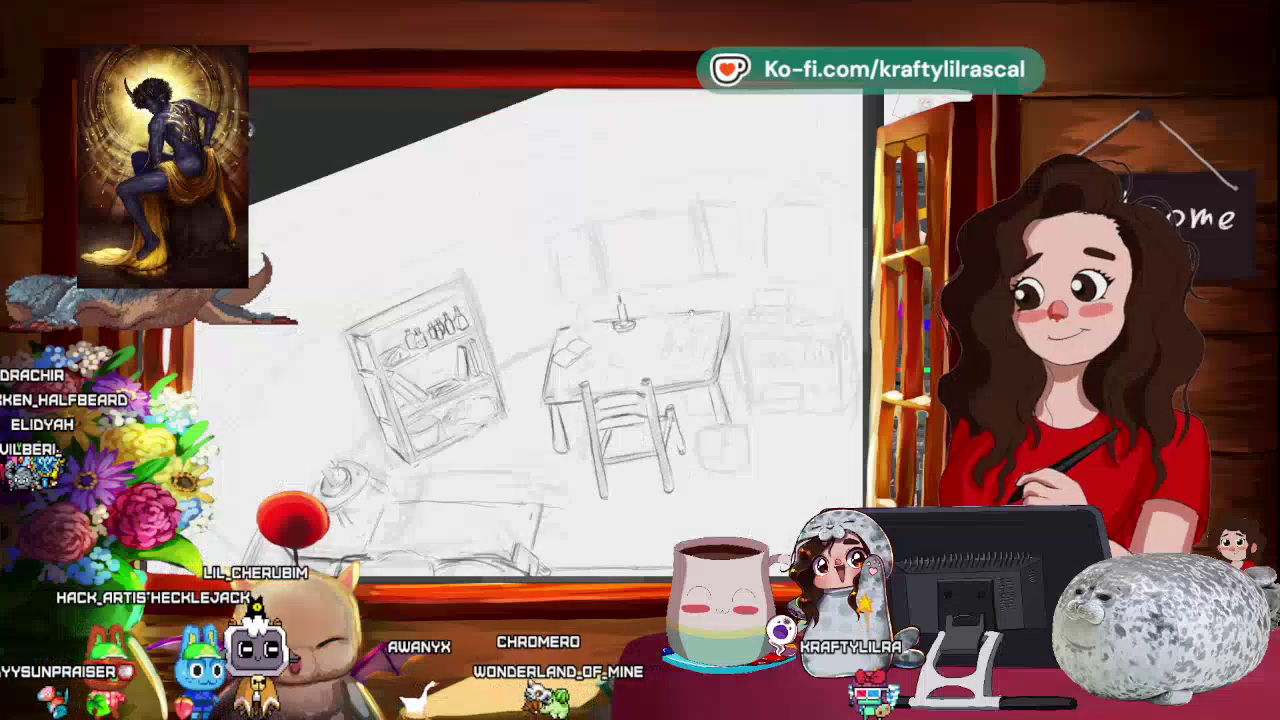
# - Zoom in on the table and add detail to the candle and book
pyautogui.scroll(-2, 548, 340)
pyautogui.scroll(-3, 548, 340)
pyautogui.moveTo(811, 320)
pyautogui.mouseDown()
pyautogui.moveTo(811, 443)
pyautogui.moveTo(763, 391)
pyautogui.mouseUp()
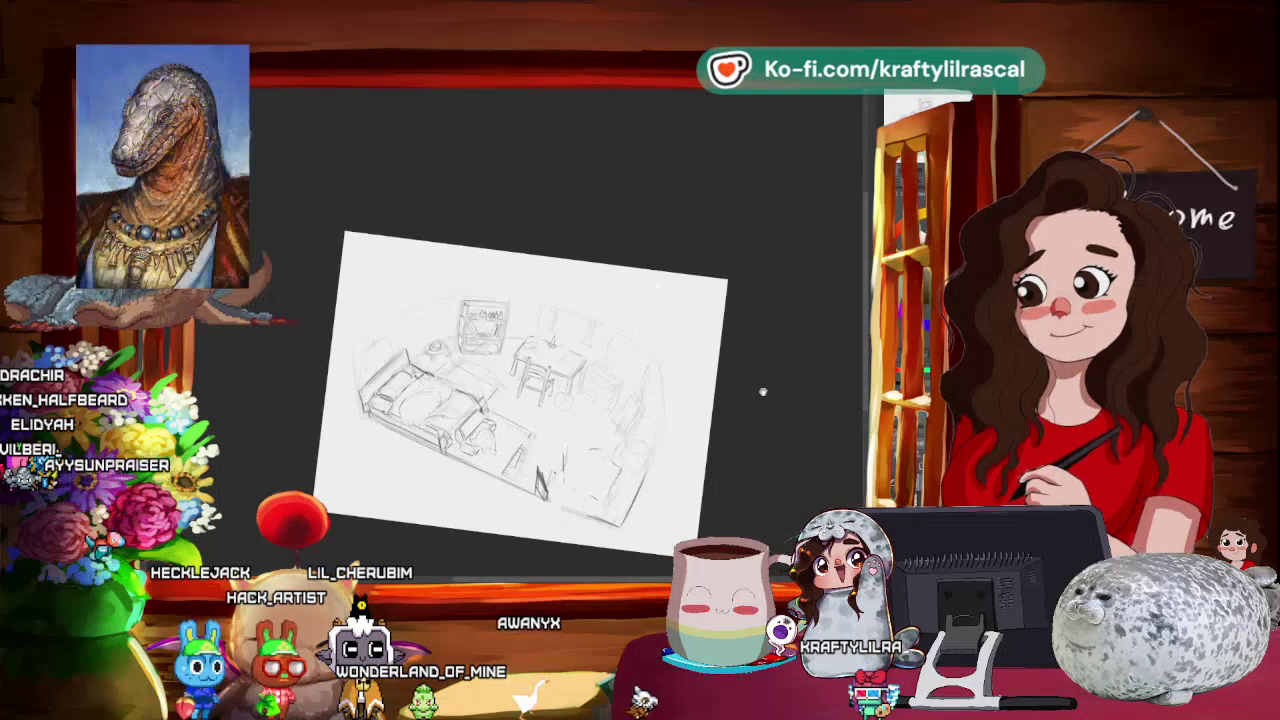
pyautogui.scroll(2, 644, 369)
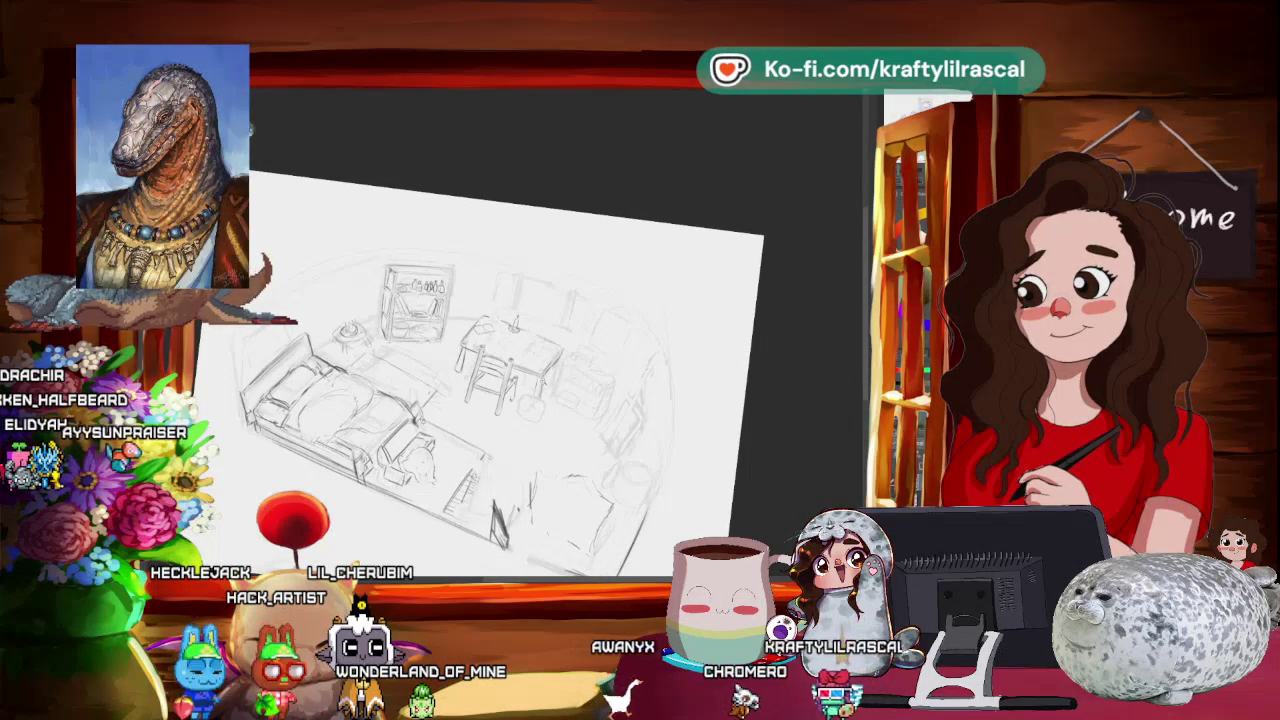
pyautogui.scroll(1, 564, 442)
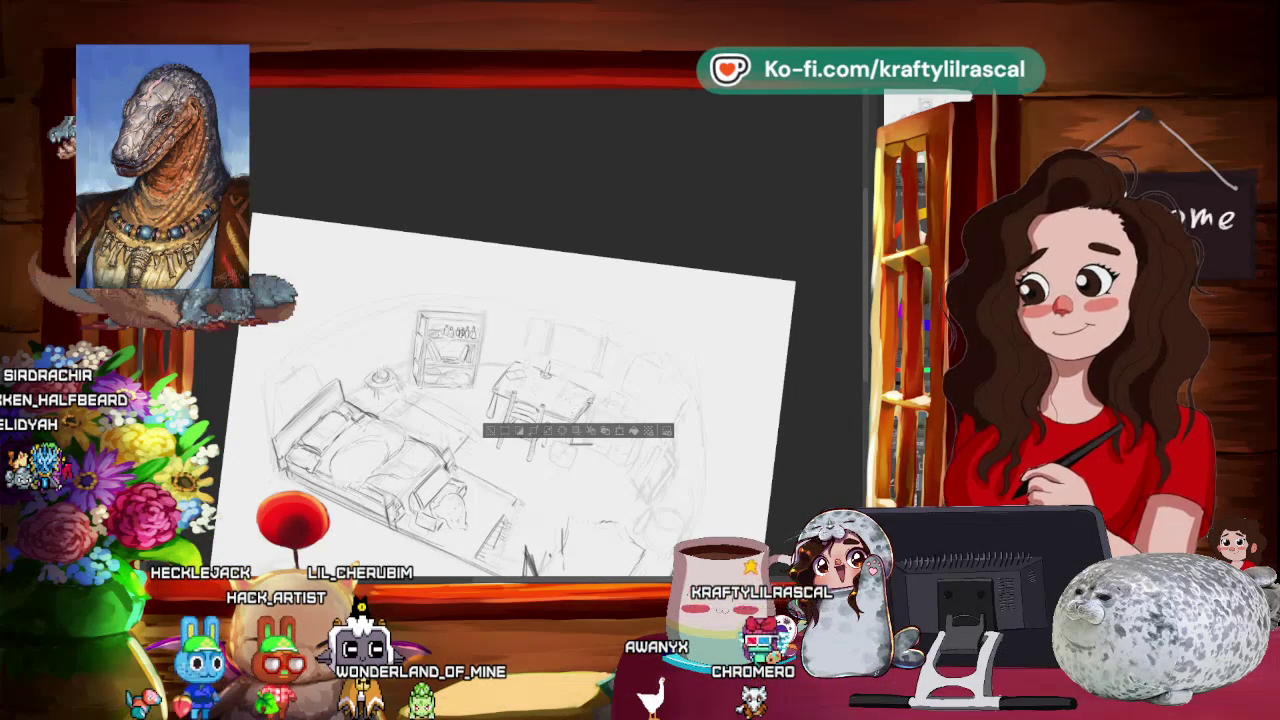
pyautogui.scroll(1, 530, 405)
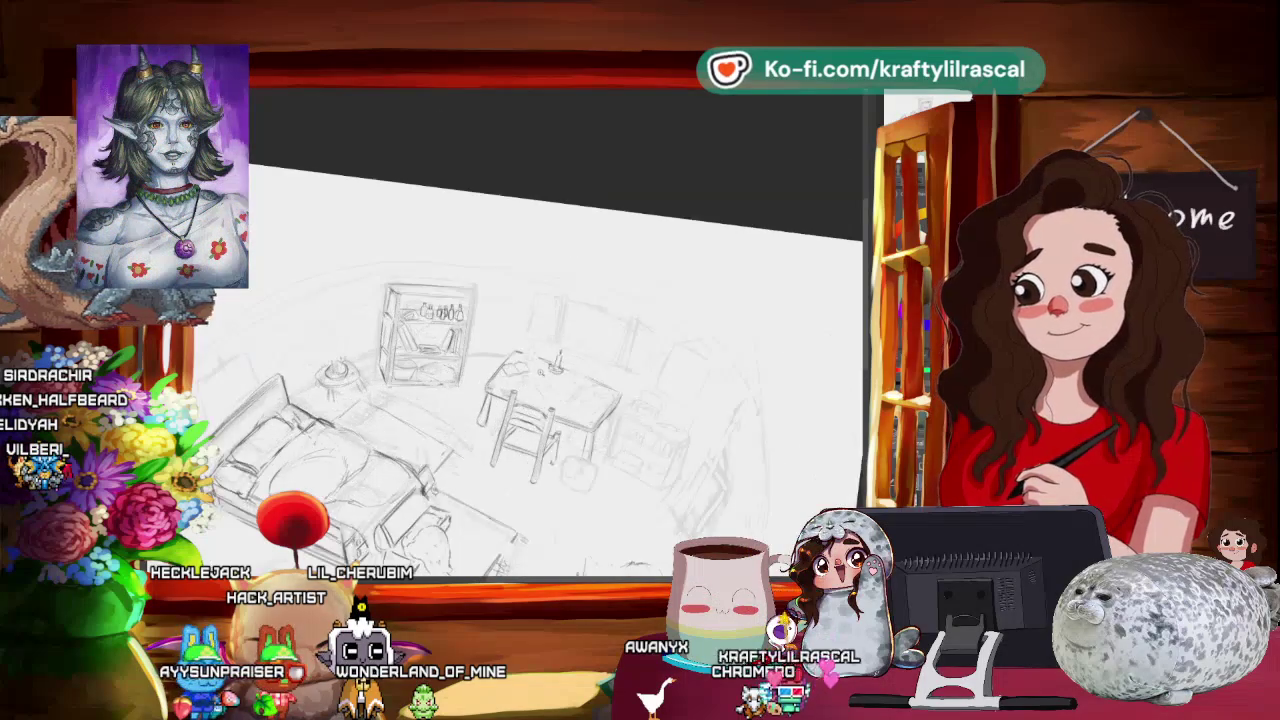
pyautogui.scroll(1, 550, 380)
pyautogui.scroll(1, 550, 380)
pyautogui.scroll(1, 550, 380)
pyautogui.scroll(1, 550, 380)
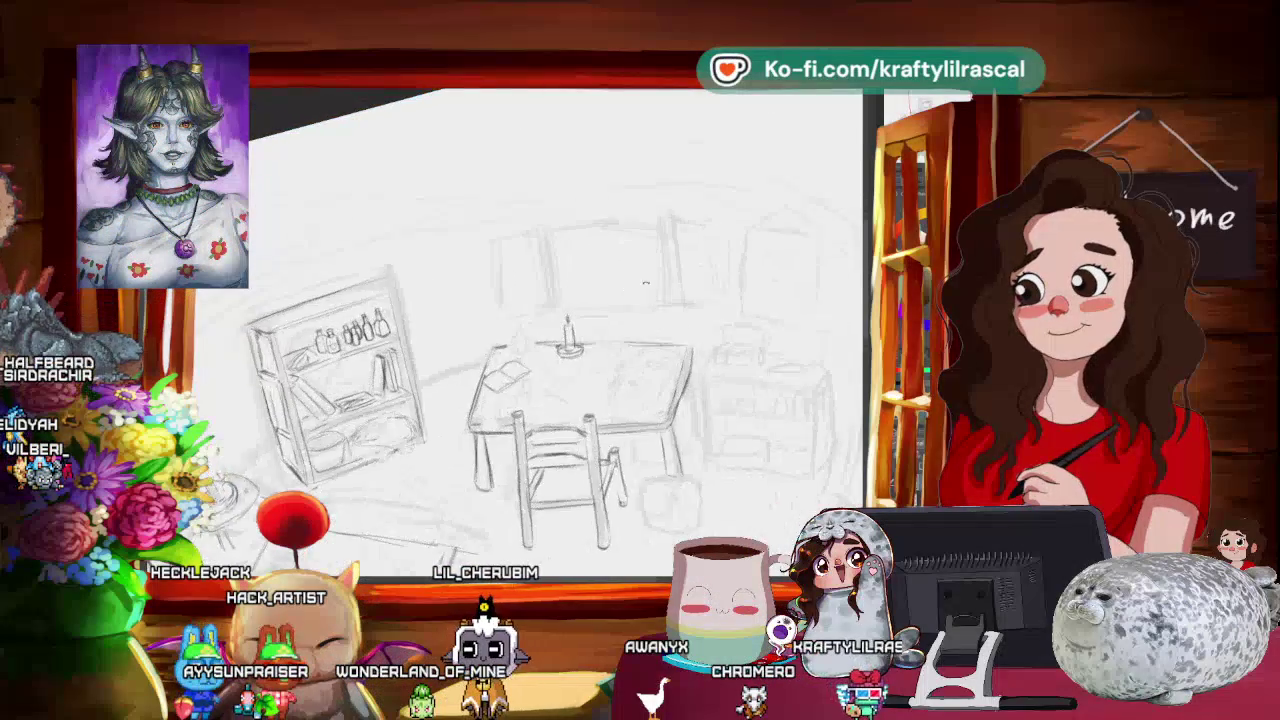
pyautogui.scroll(1, 645, 283)
pyautogui.scroll(1, 645, 283)
pyautogui.scroll(1, 655, 327)
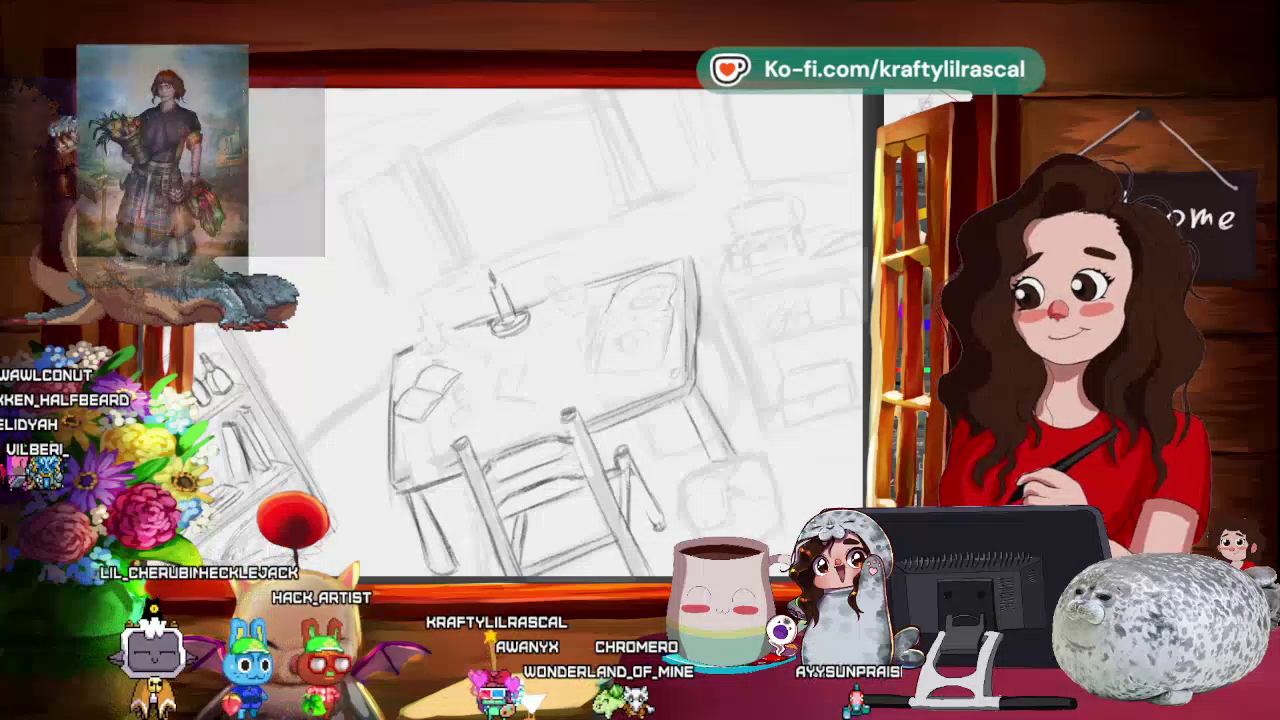
# - Rotate and pull back to review the full bedroom layout, then return to the launcher
pyautogui.moveTo(560, 330); pyautogui.dragTo(520, 370)
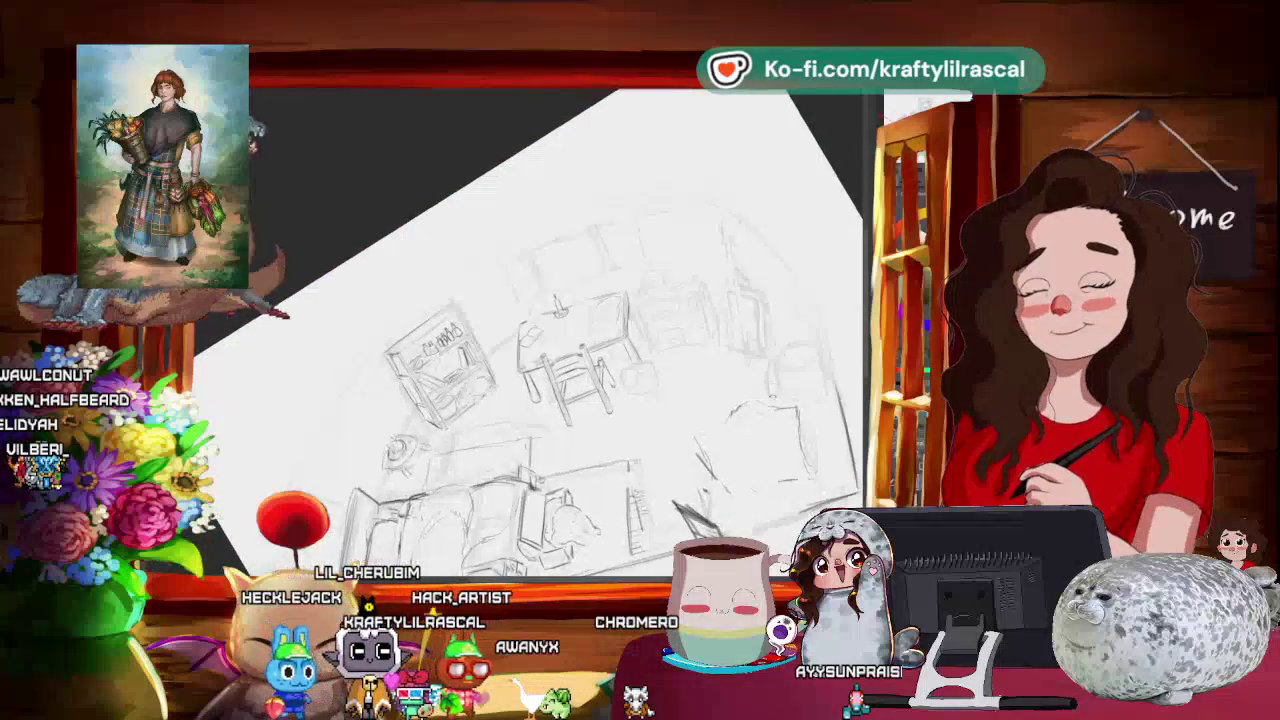
pyautogui.moveTo(480, 250); pyautogui.dragTo(600, 240)
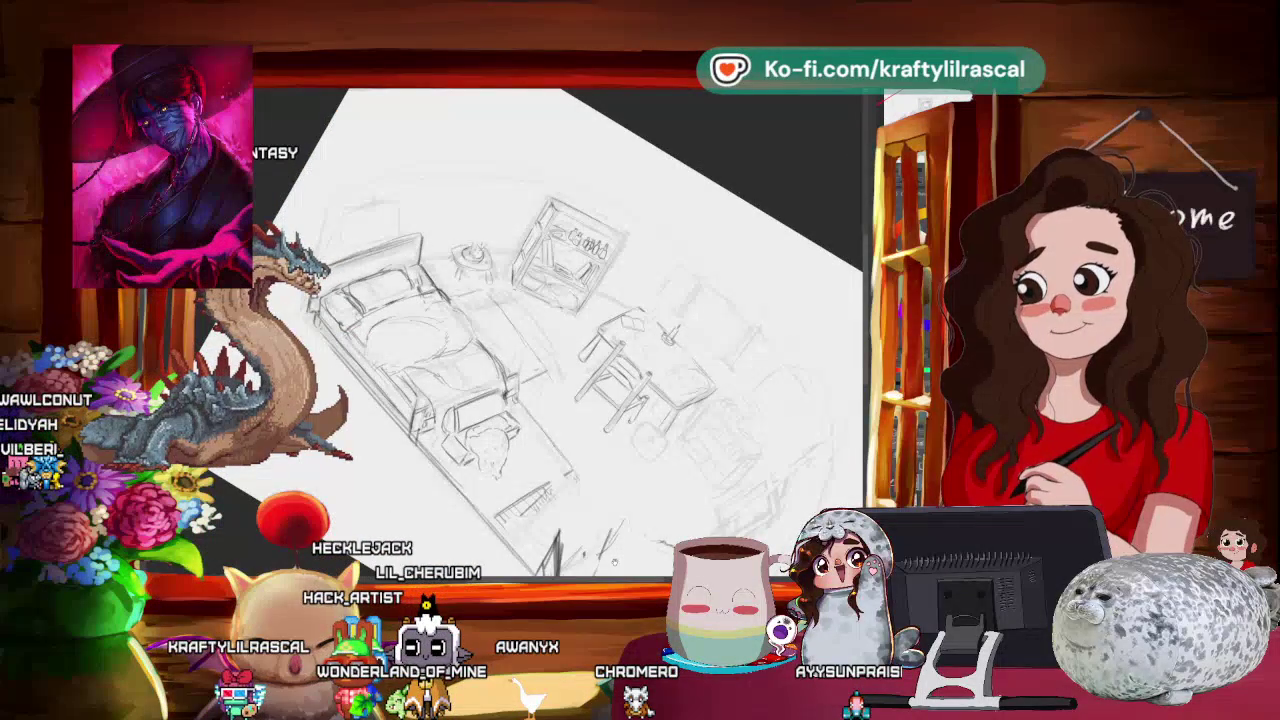
pyautogui.hotkey('alt', 'Tab')
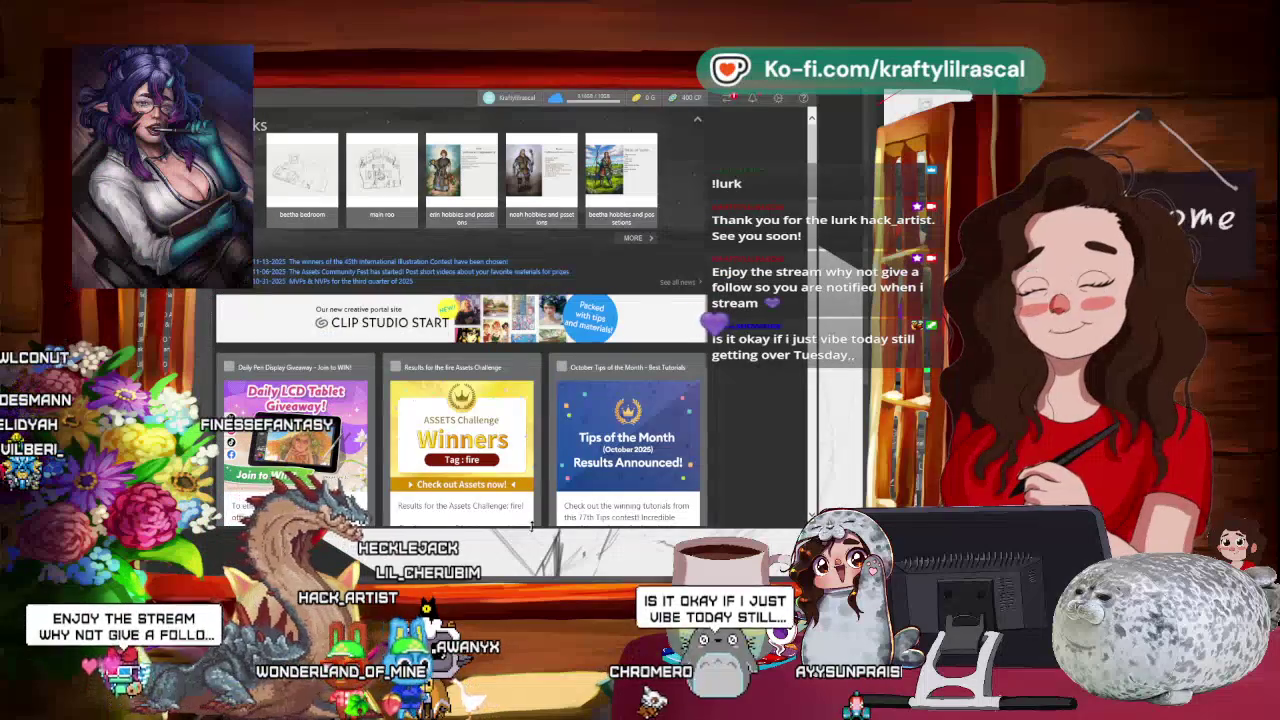
# - Open the 'Characters family home' work from Works in Clip Studio Paint
pyautogui.click(633, 237)
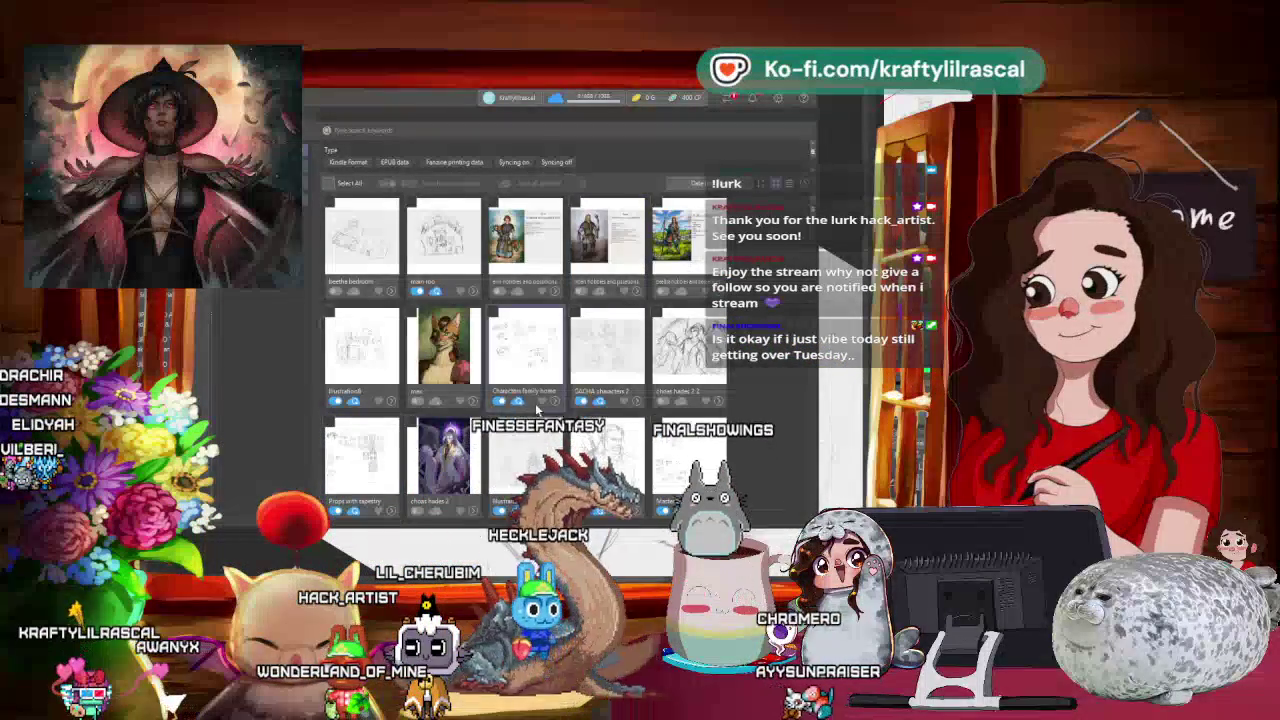
pyautogui.doubleClick(521, 379)
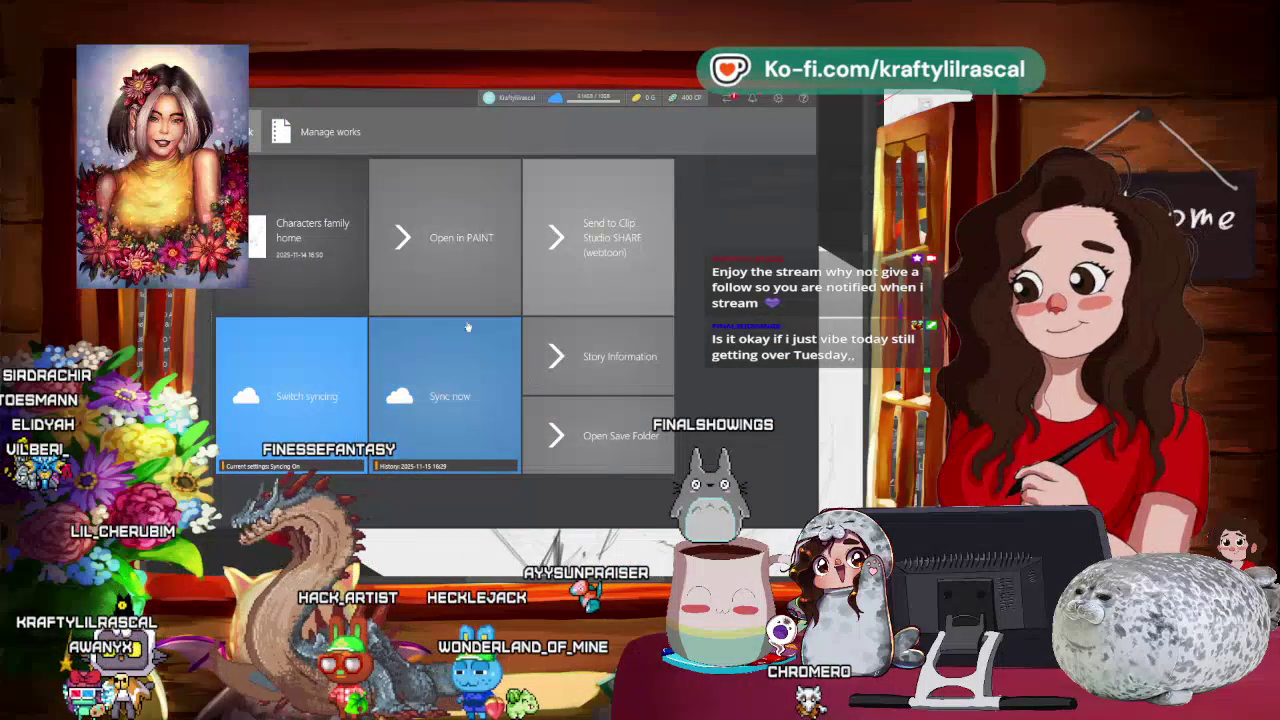
pyautogui.click(376, 259)
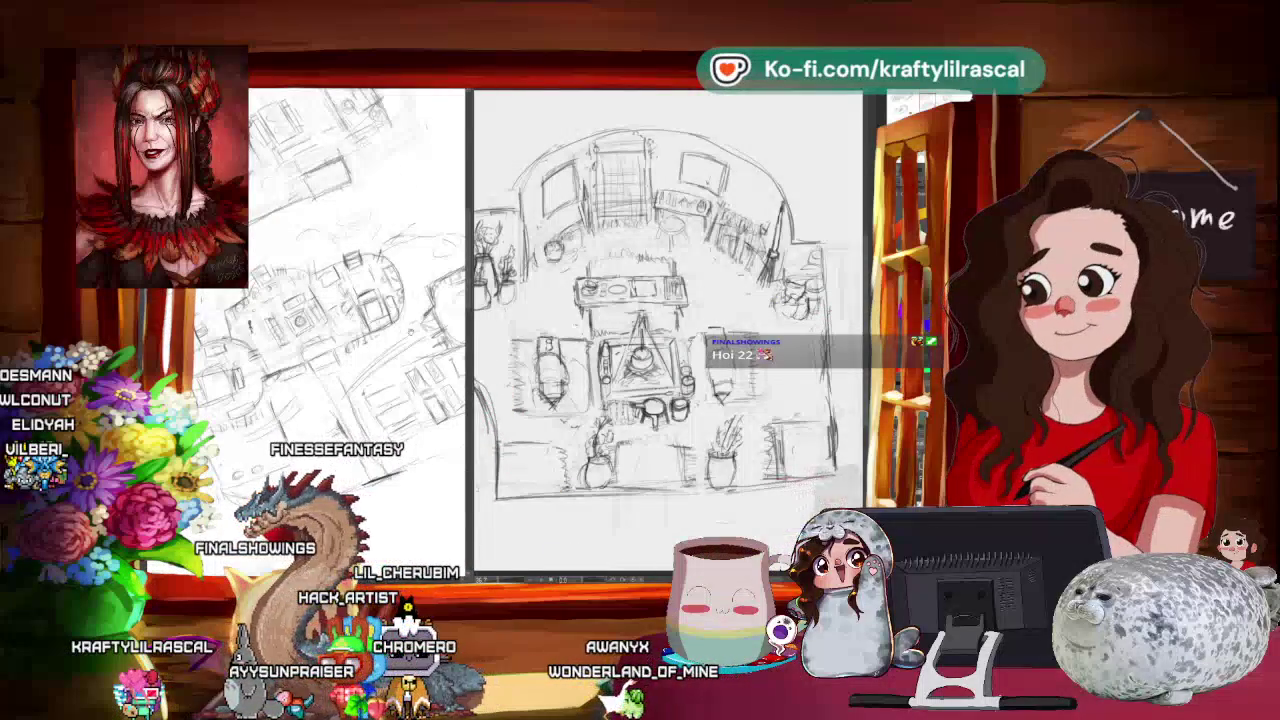
# - Widen the canvas window and flip between the round-room reference and bedroom sketch tabs
pyautogui.moveTo(470, 338); pyautogui.dragTo(318, 338)
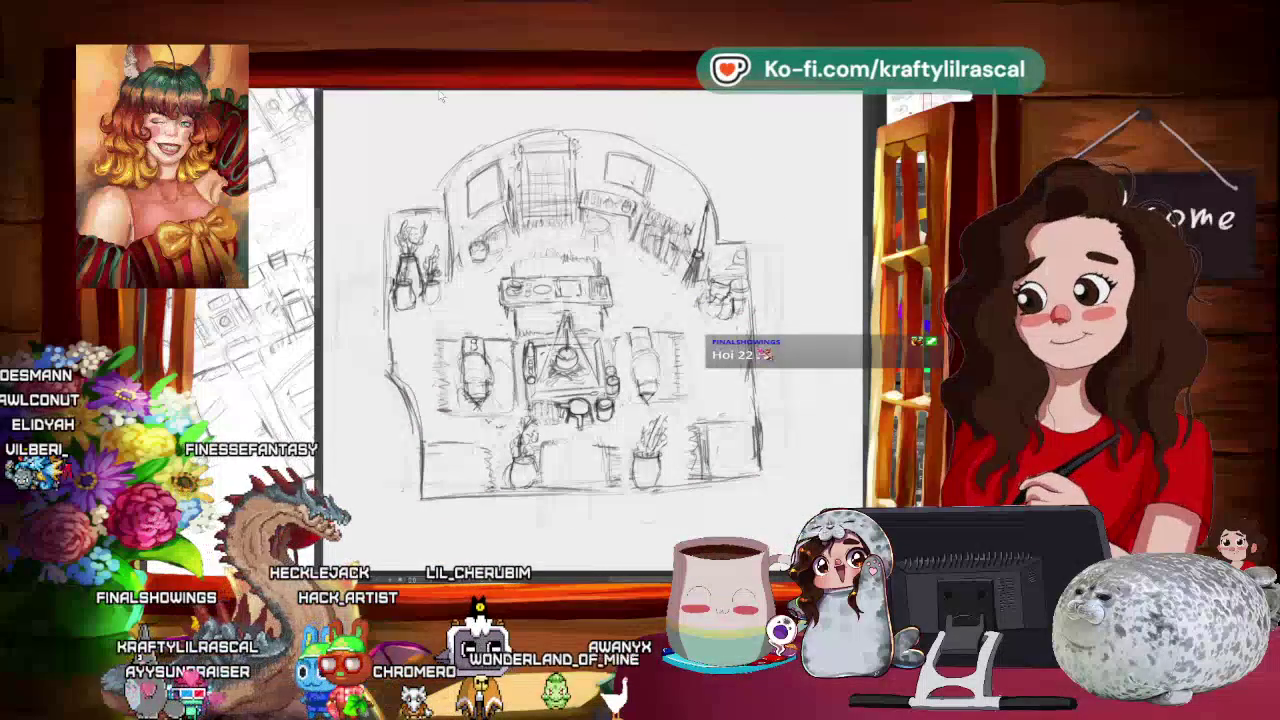
pyautogui.click(390, 91)
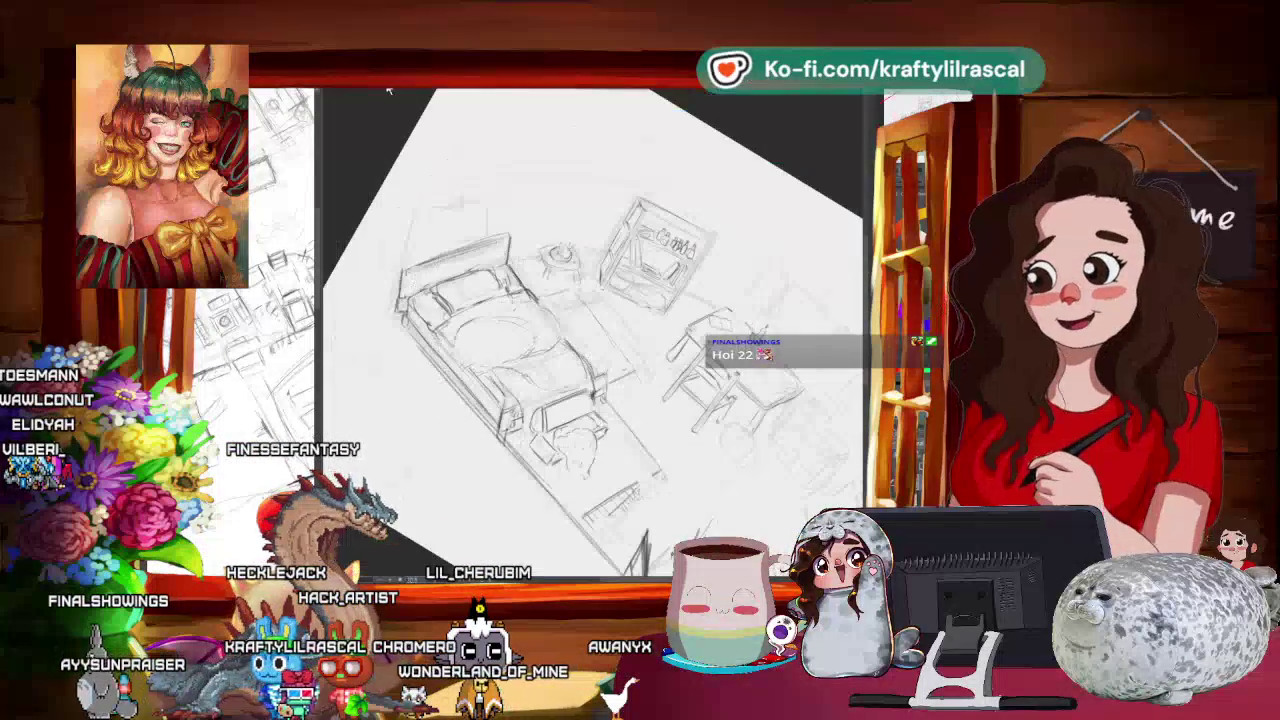
pyautogui.click(354, 89)
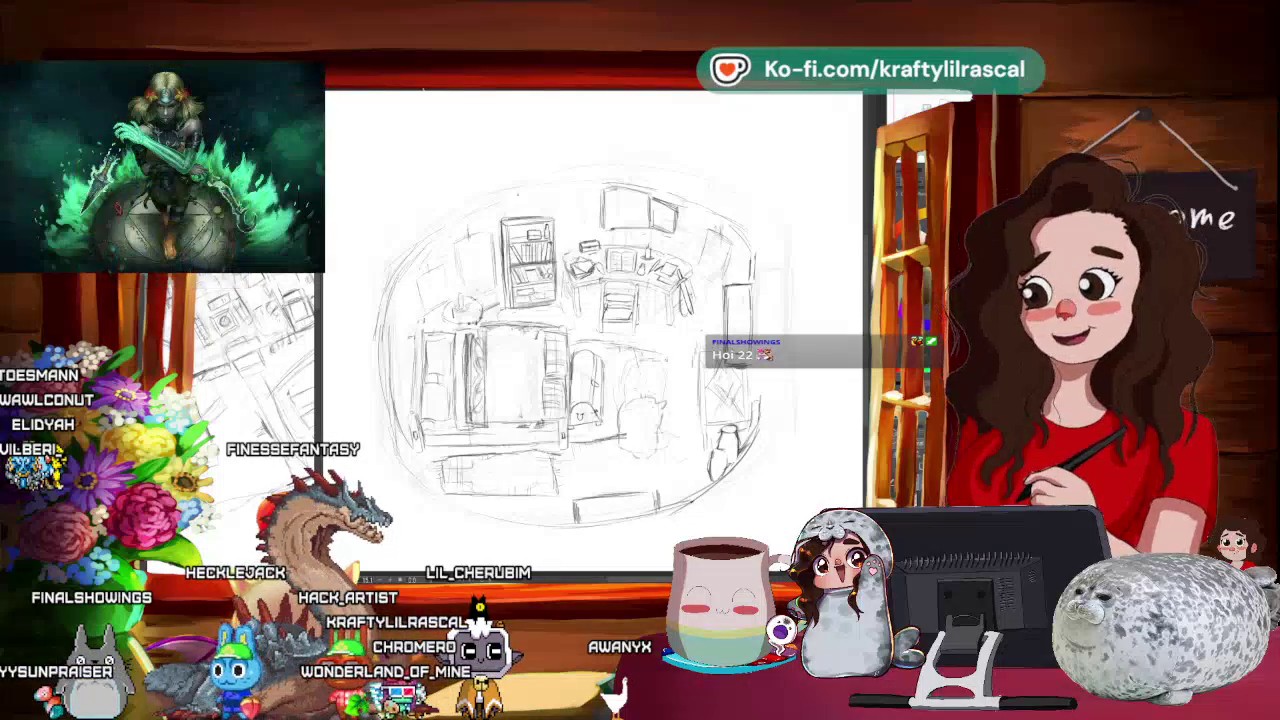
pyautogui.click(422, 90)
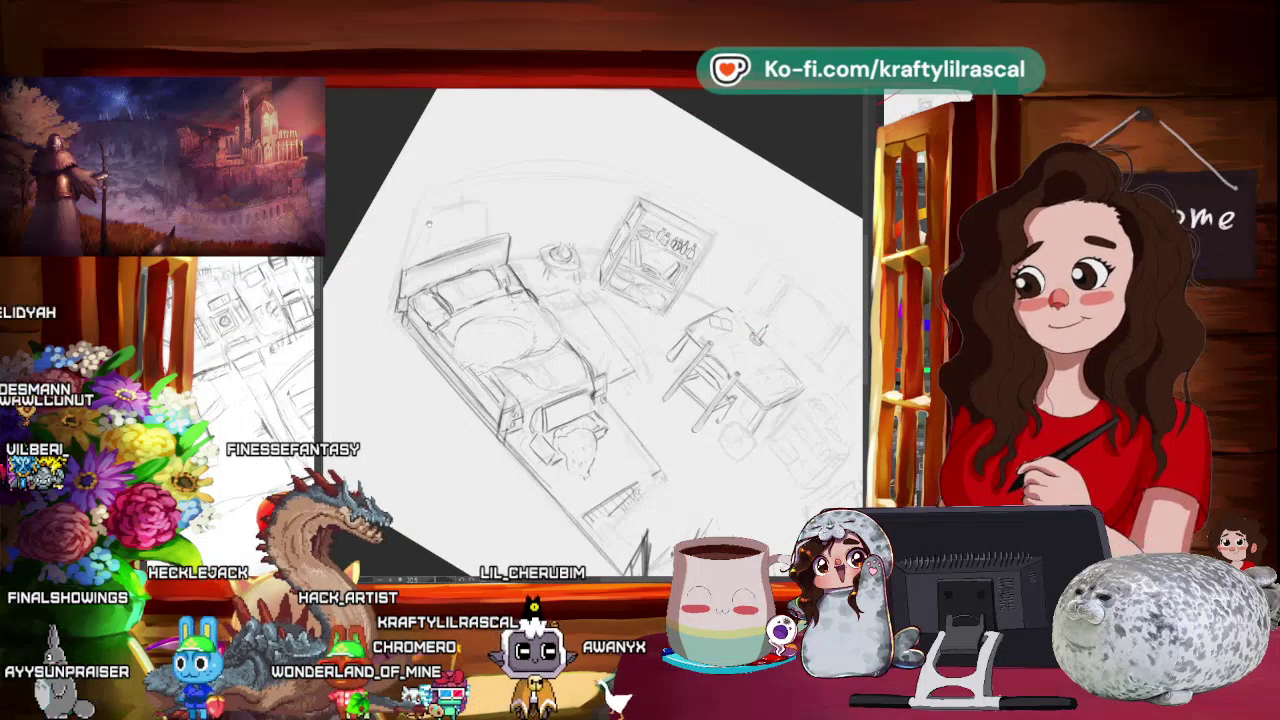
# - Pan and rotate the bedroom canvas nearly level, centred on the table area
pyautogui.moveTo(423, 205); pyautogui.dragTo(550, 202)
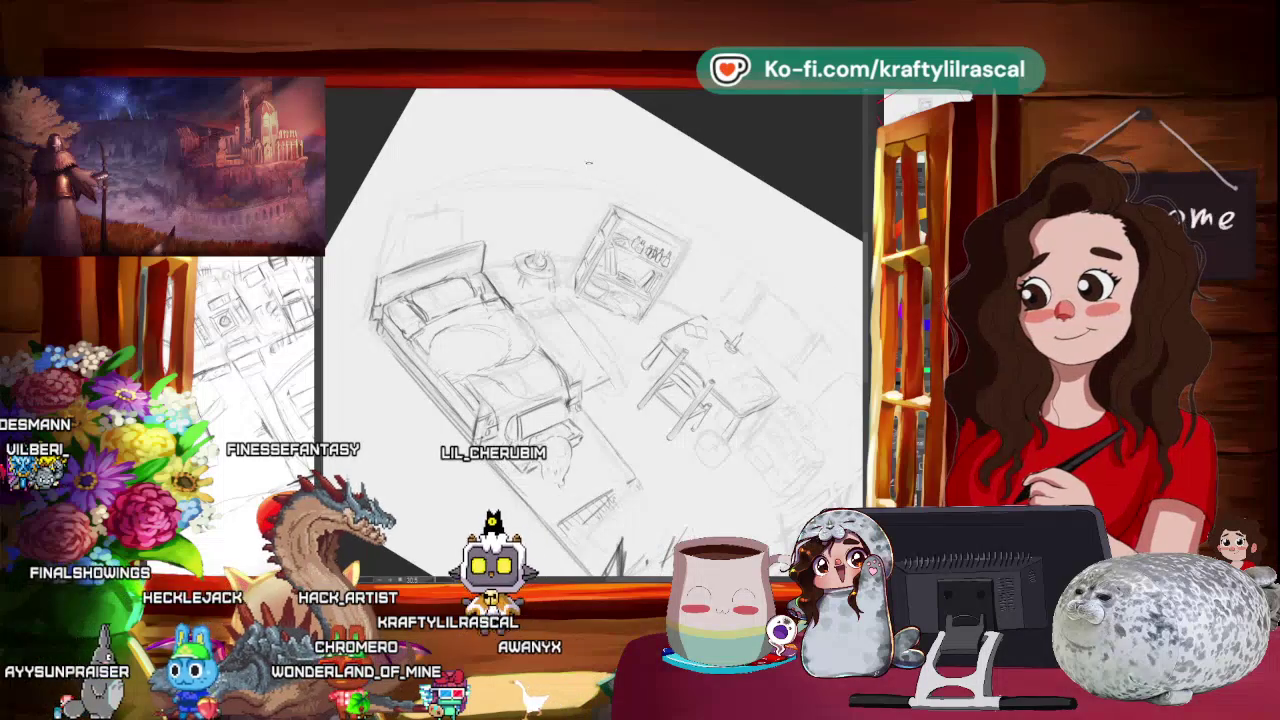
pyautogui.moveTo(588, 163); pyautogui.dragTo(566, 213)
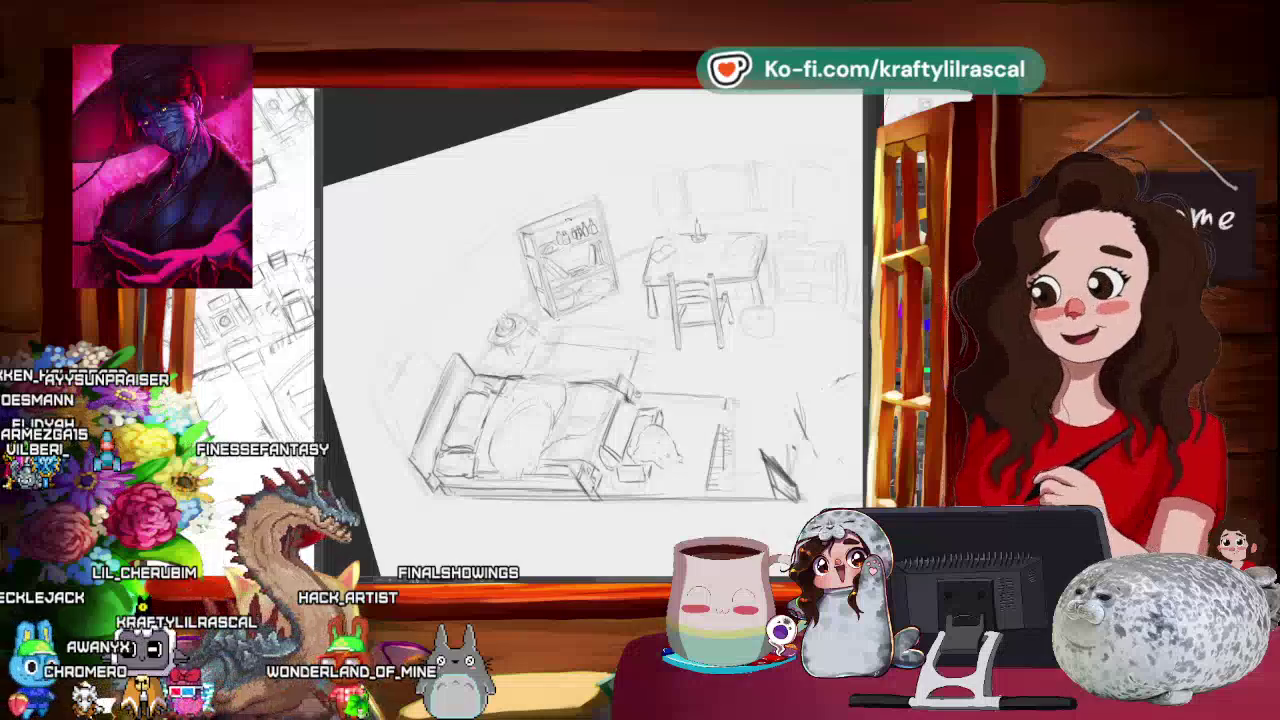
pyautogui.moveTo(590, 300)
pyautogui.mouseDown()
pyautogui.moveTo(540, 315)
pyautogui.moveTo(583, 397)
pyautogui.moveTo(485, 380)
pyautogui.mouseUp()
# - Zoom and rotate the view onto the table and candle to sketch the drawing board, then reset rotation upright
pyautogui.scroll(3, 560, 380)
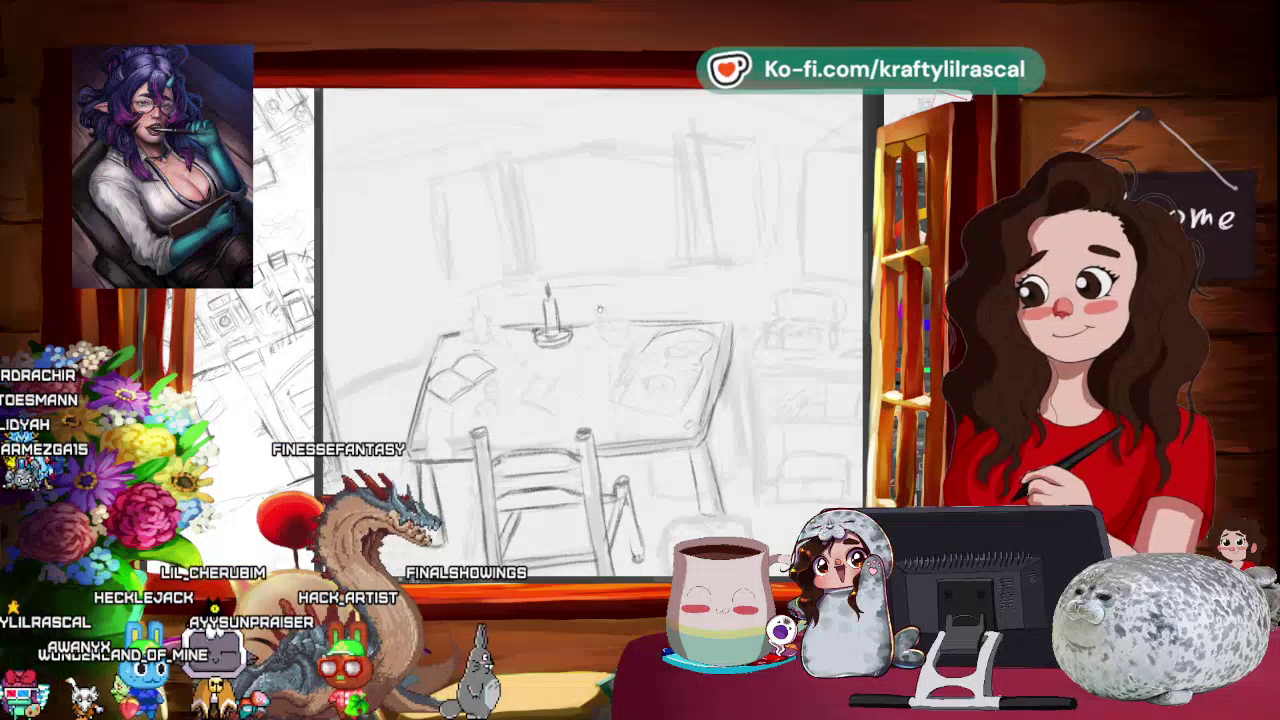
pyautogui.moveTo(599, 310); pyautogui.dragTo(595, 297)
pyautogui.moveTo(533, 228)
pyautogui.mouseDown()
pyautogui.moveTo(549, 230)
pyautogui.moveTo(492, 234)
pyautogui.mouseUp()
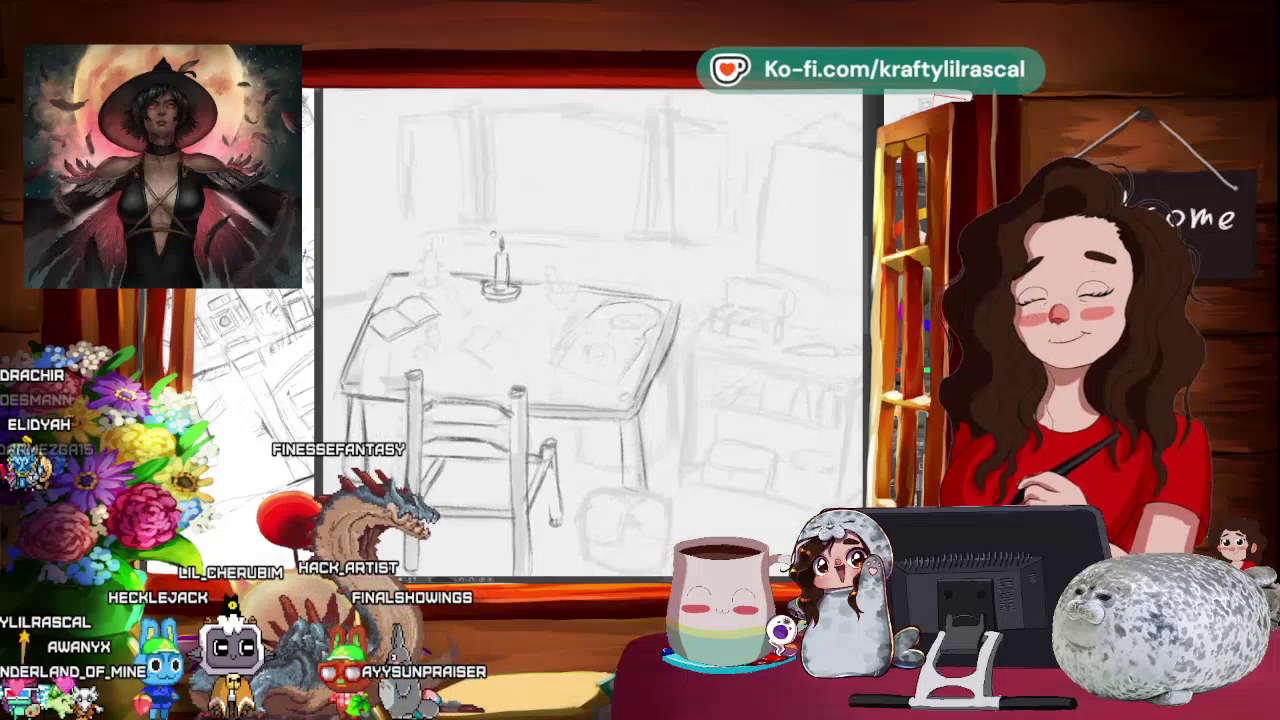
pyautogui.moveTo(504, 188); pyautogui.dragTo(469, 178)
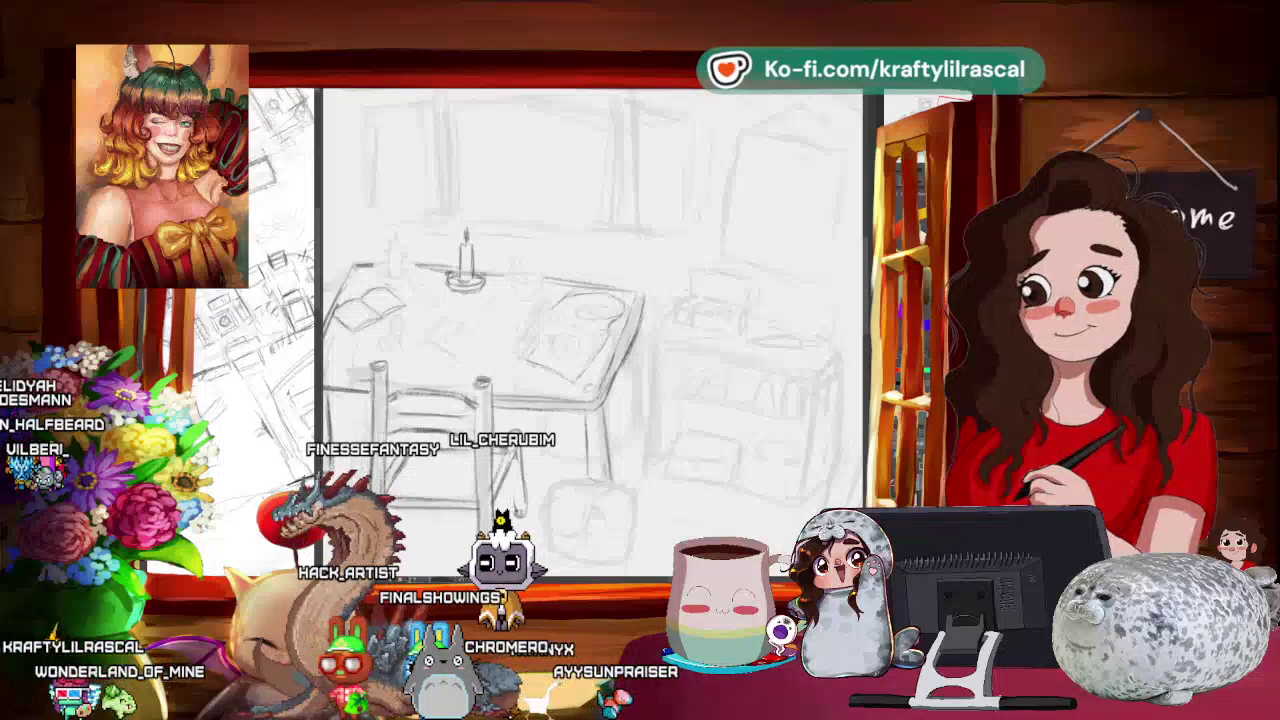
pyautogui.scroll(3, 590, 330)
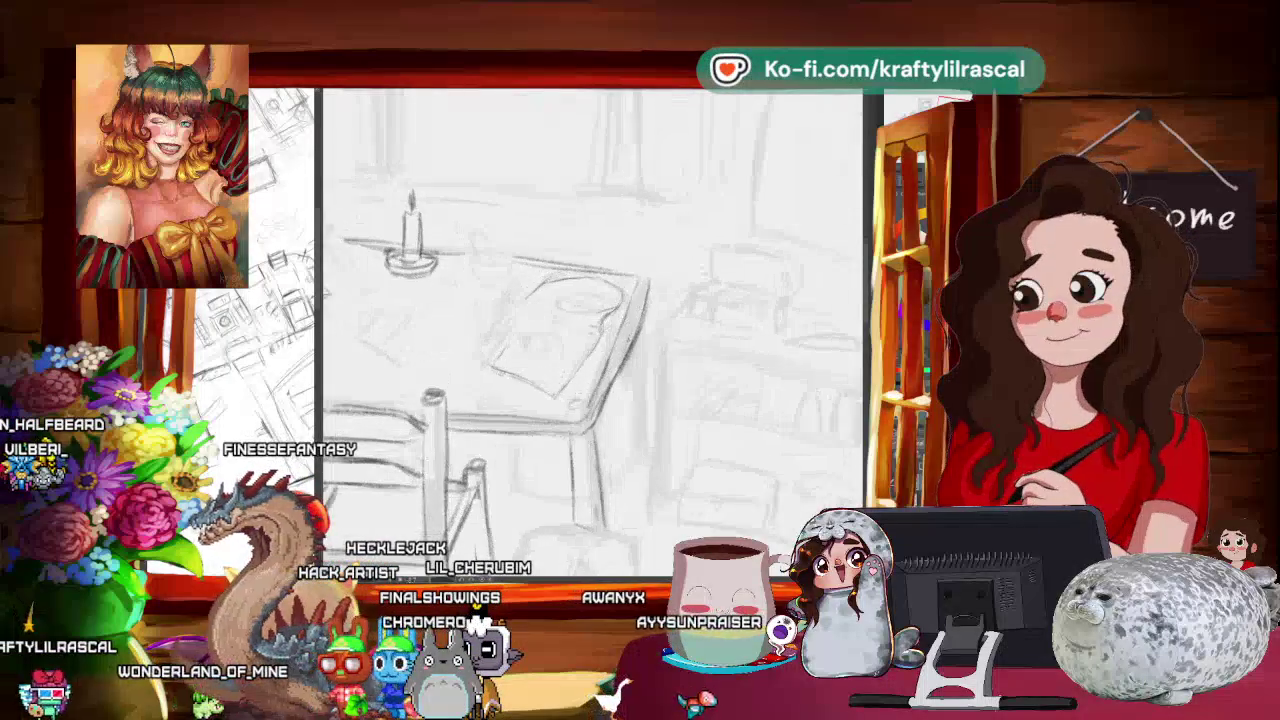
pyautogui.moveTo(630, 162); pyautogui.dragTo(598, 208)
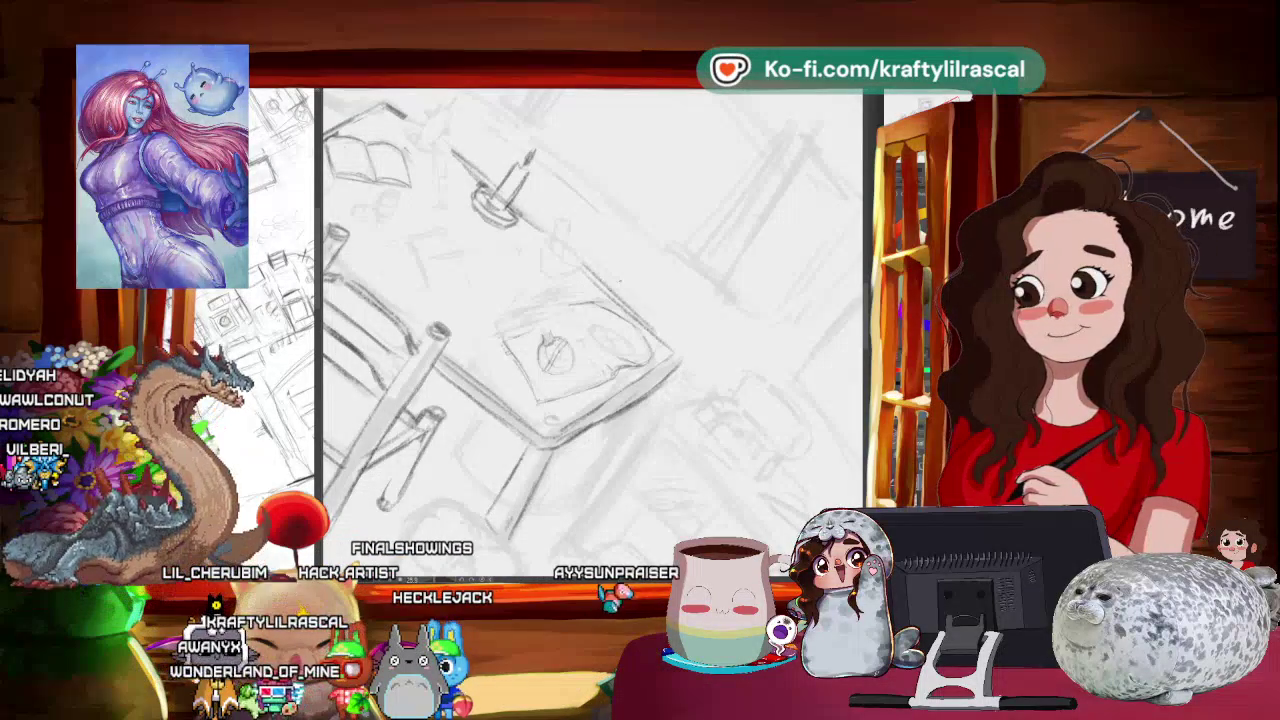
pyautogui.press('Escape')
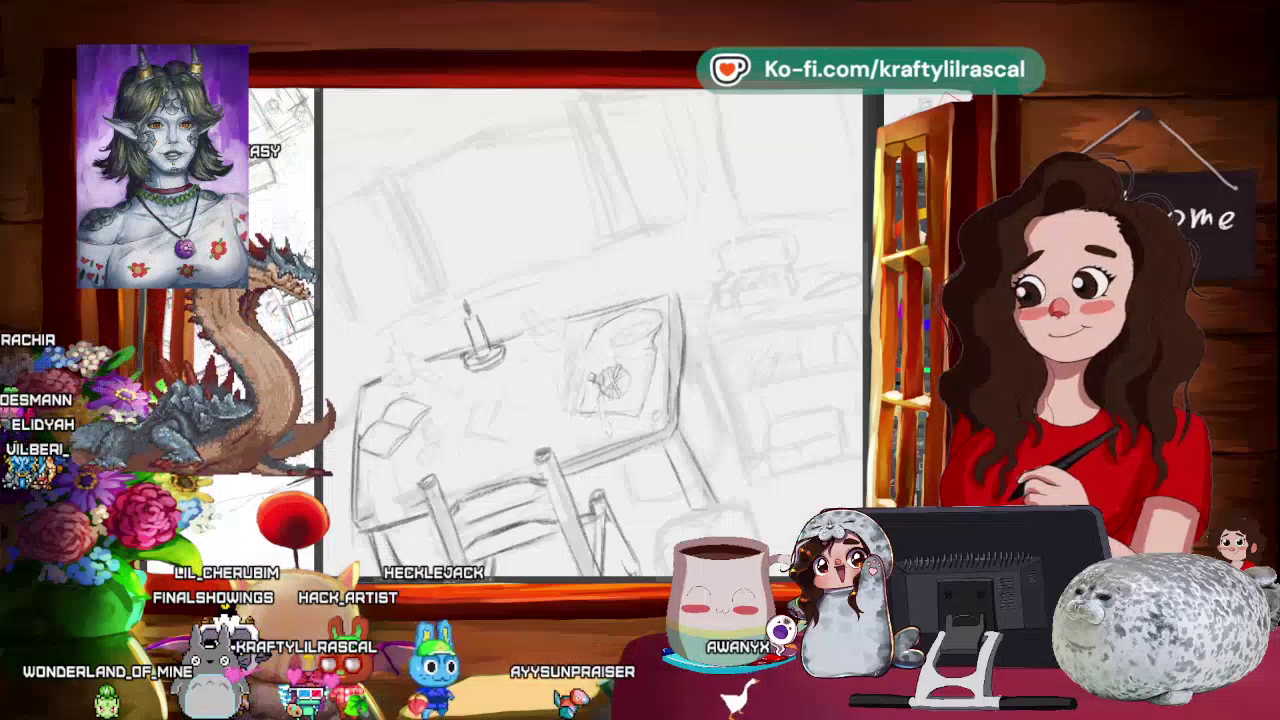
# - Zoom onto the table board and level the view to refine its small drawing
pyautogui.scroll(-3, 592, 335)
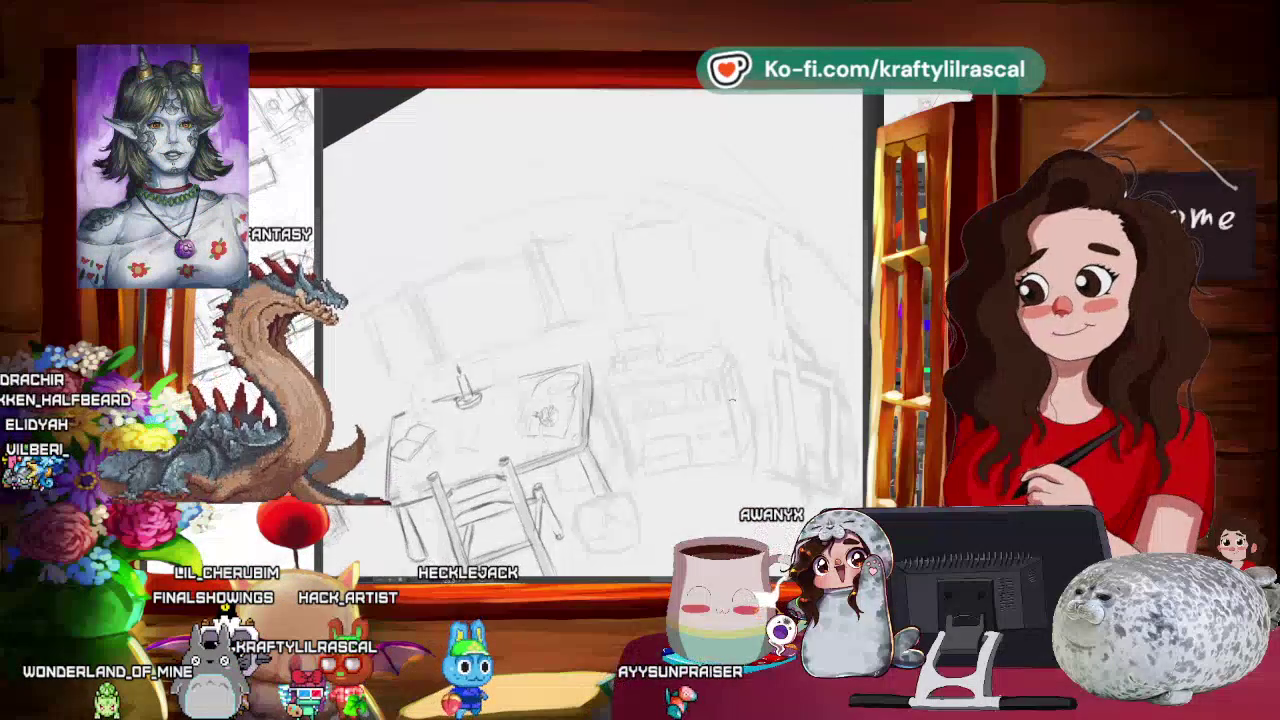
pyautogui.scroll(2, 592, 335)
pyautogui.scroll(2, 592, 335)
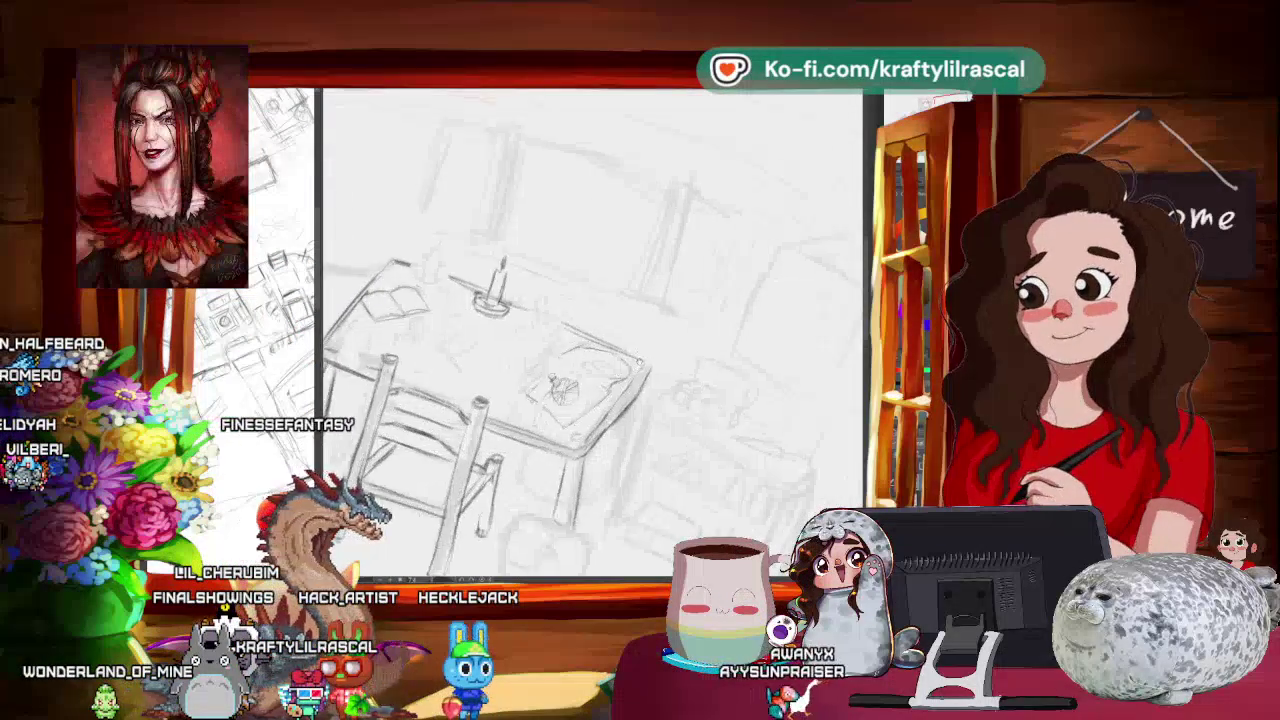
pyautogui.moveTo(600, 330); pyautogui.dragTo(683, 295)
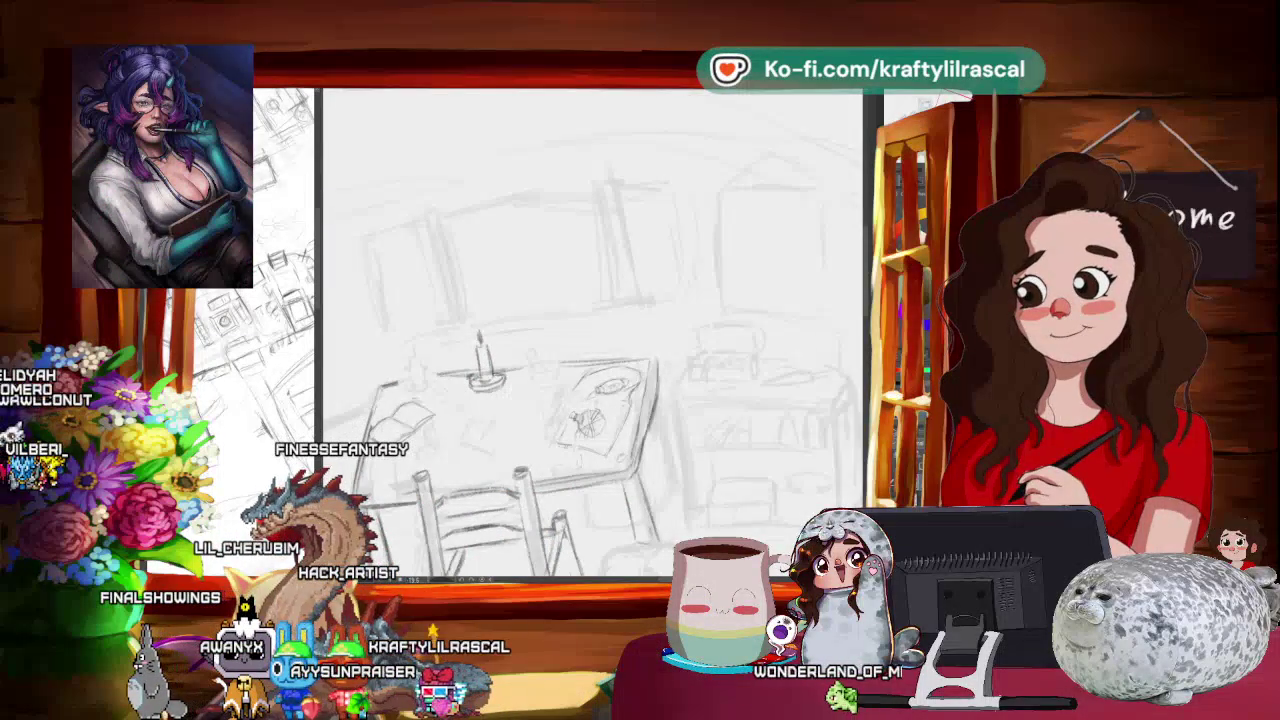
# - Zoom and tilt the canvas about 30° over the table to draw the candle, plate and open book
pyautogui.scroll(-2, 798, 320)
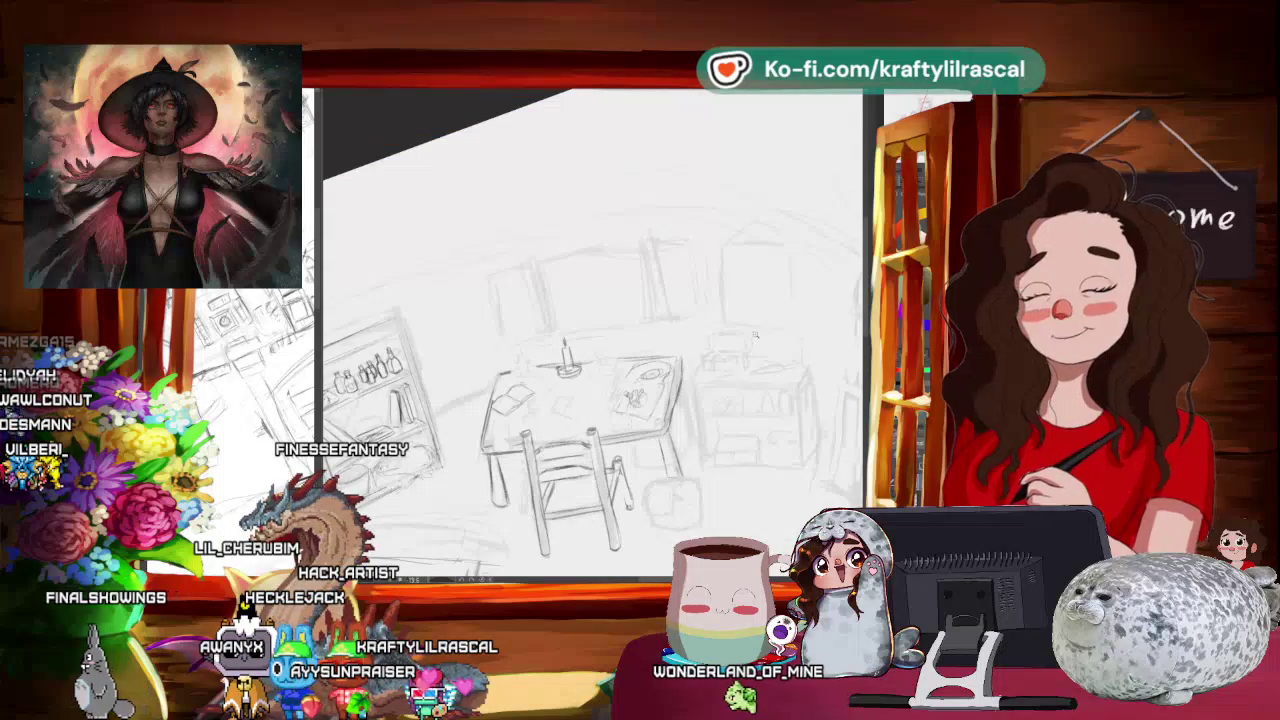
pyautogui.scroll(2, 755, 335)
pyautogui.scroll(1, 760, 360)
pyautogui.scroll(1, 765, 385)
pyautogui.scroll(1, 769, 410)
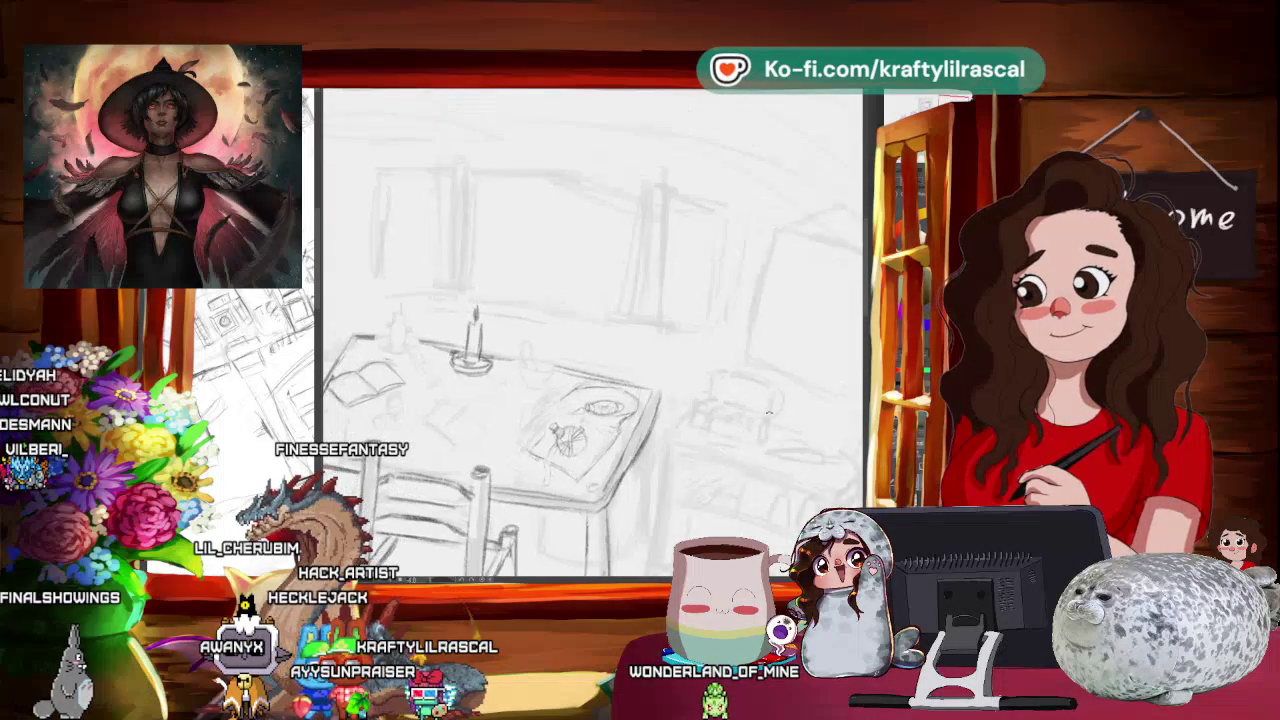
pyautogui.moveTo(769, 410)
pyautogui.mouseDown()
pyautogui.moveTo(665, 440)
pyautogui.moveTo(760, 350)
pyautogui.mouseUp()
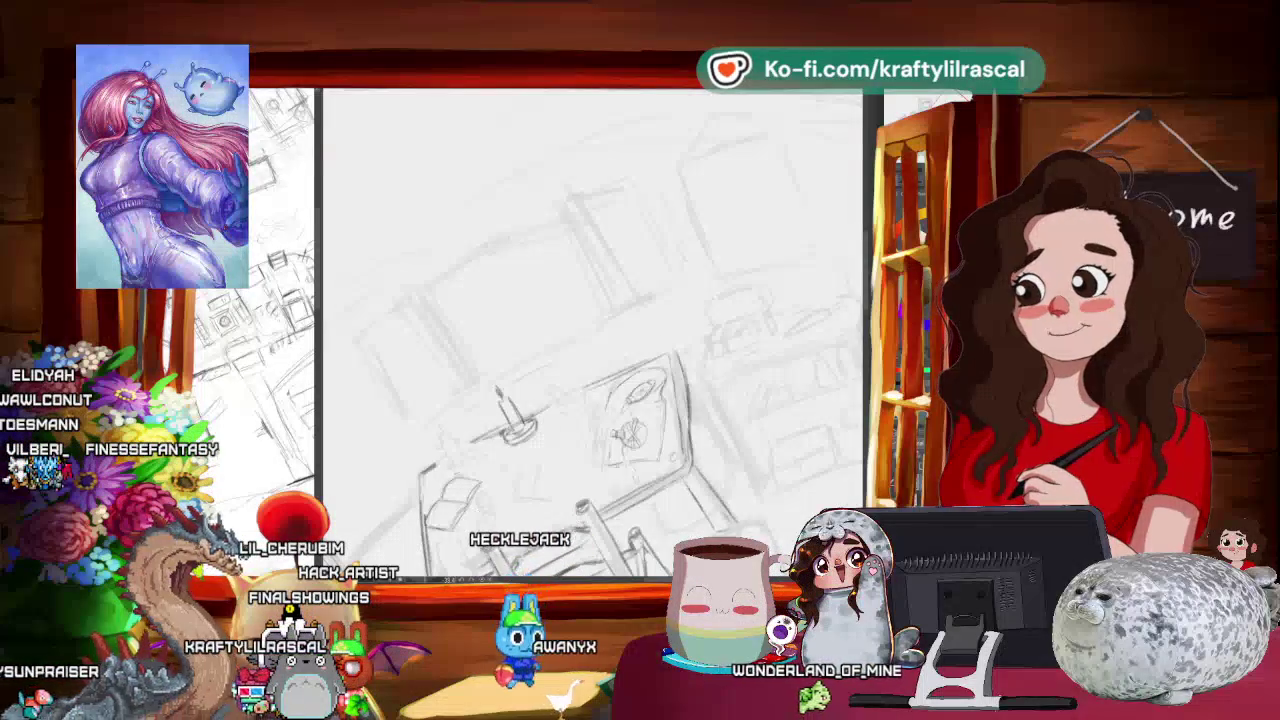
pyautogui.moveTo(600, 350); pyautogui.dragTo(540, 380)
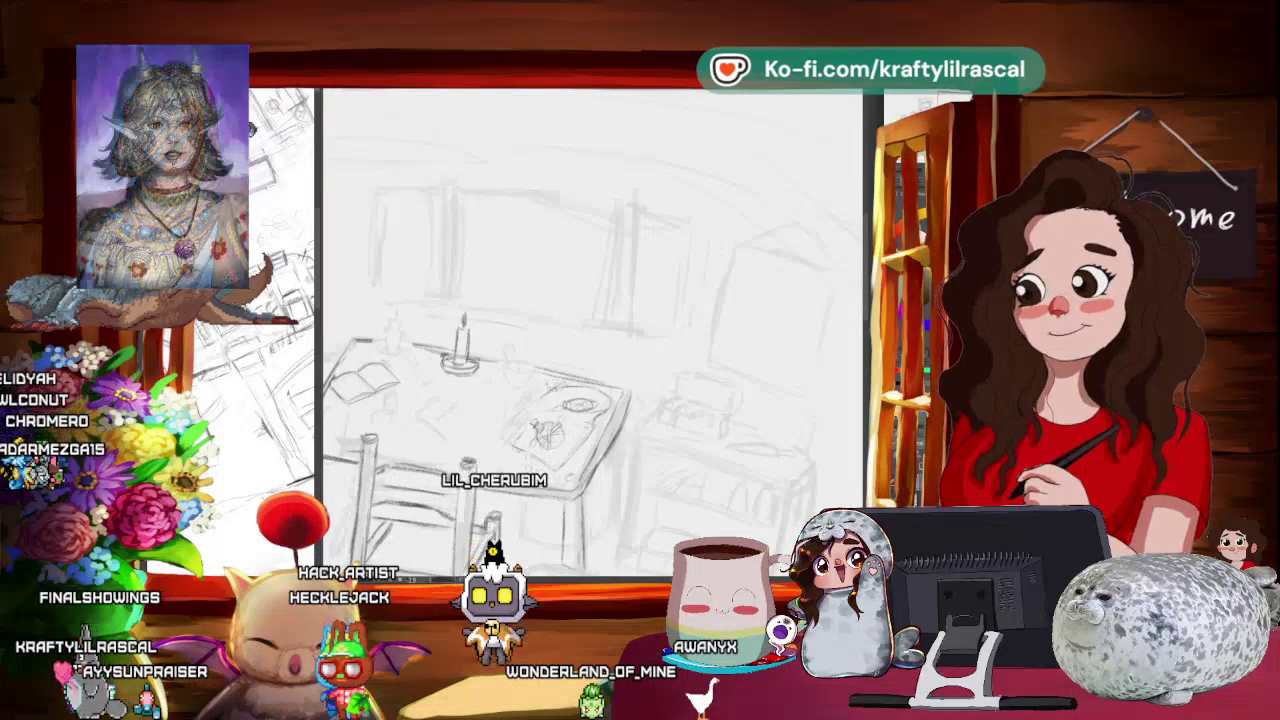
pyautogui.moveTo(700, 450); pyautogui.dragTo(760, 330)
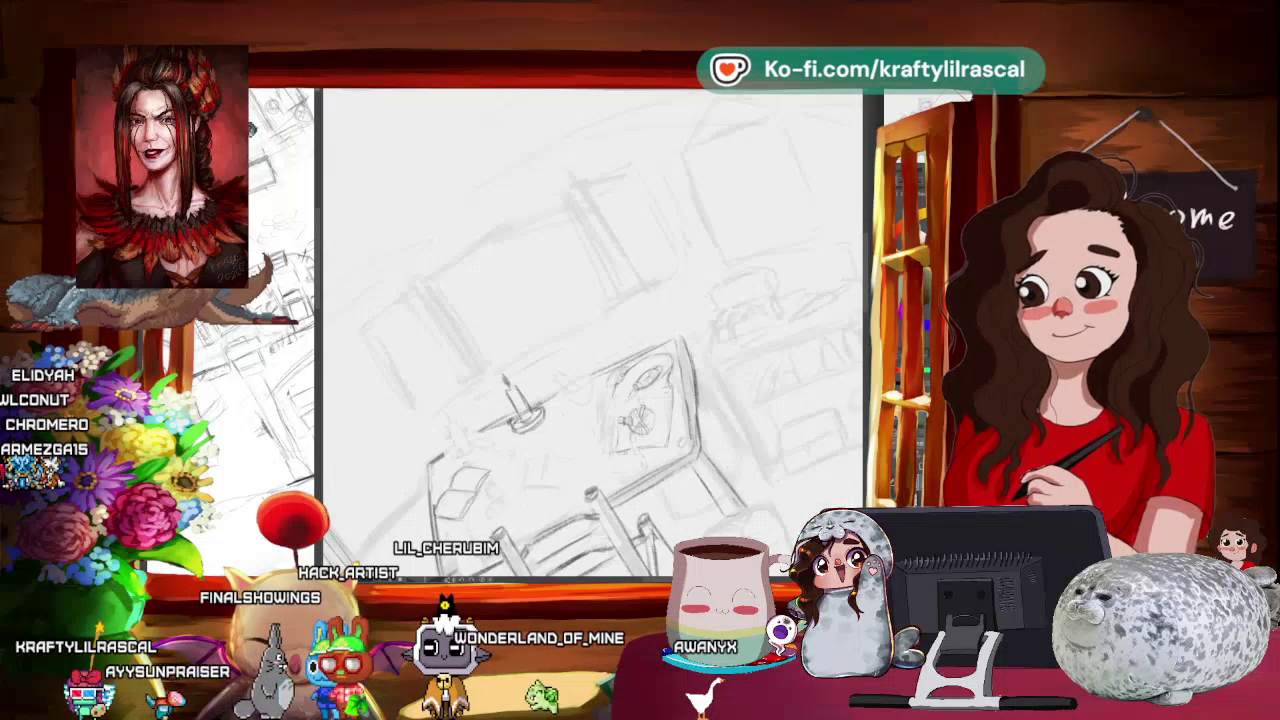
pyautogui.moveTo(600, 400); pyautogui.dragTo(540, 410)
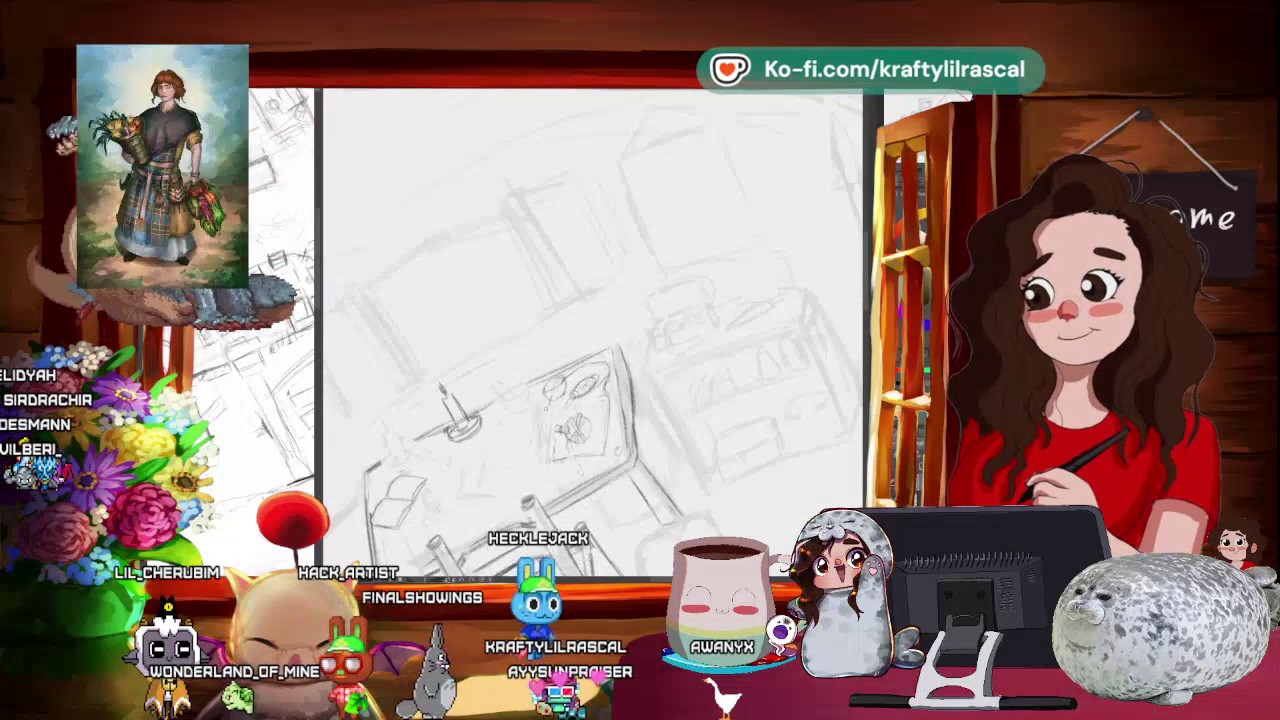
pyautogui.moveTo(590, 330); pyautogui.dragTo(560, 330)
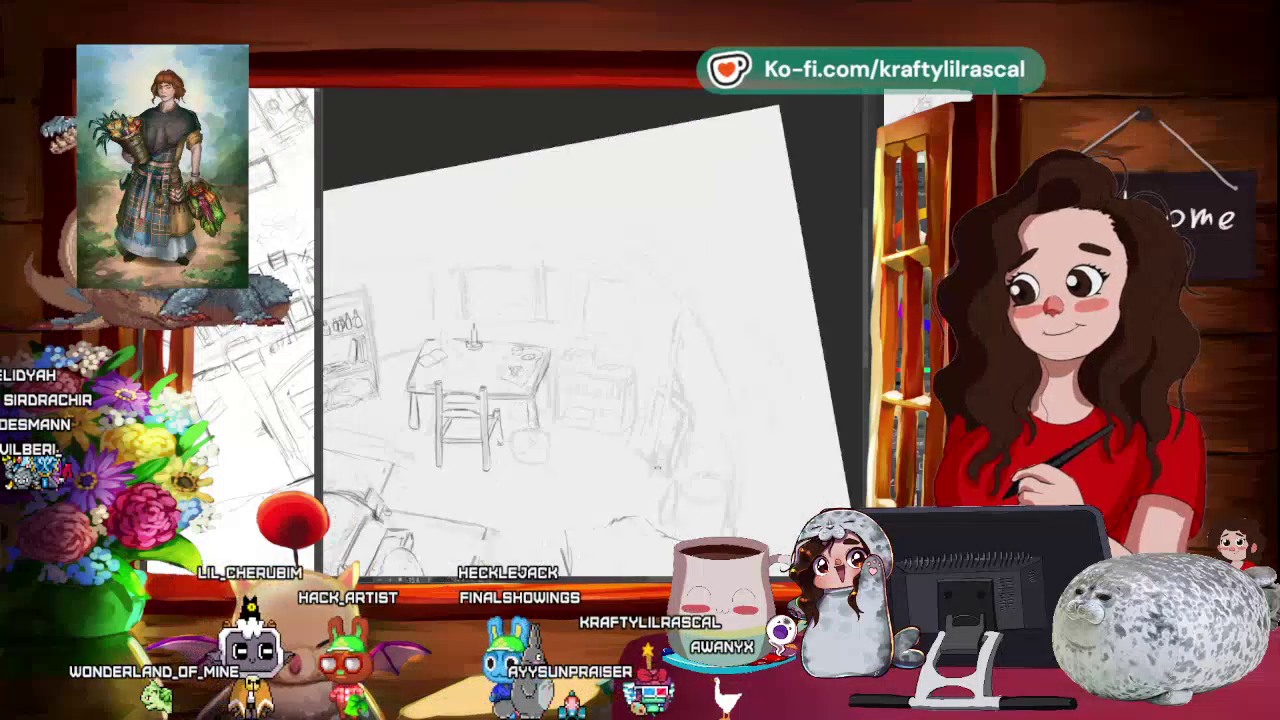
pyautogui.moveTo(693, 345); pyautogui.dragTo(738, 373)
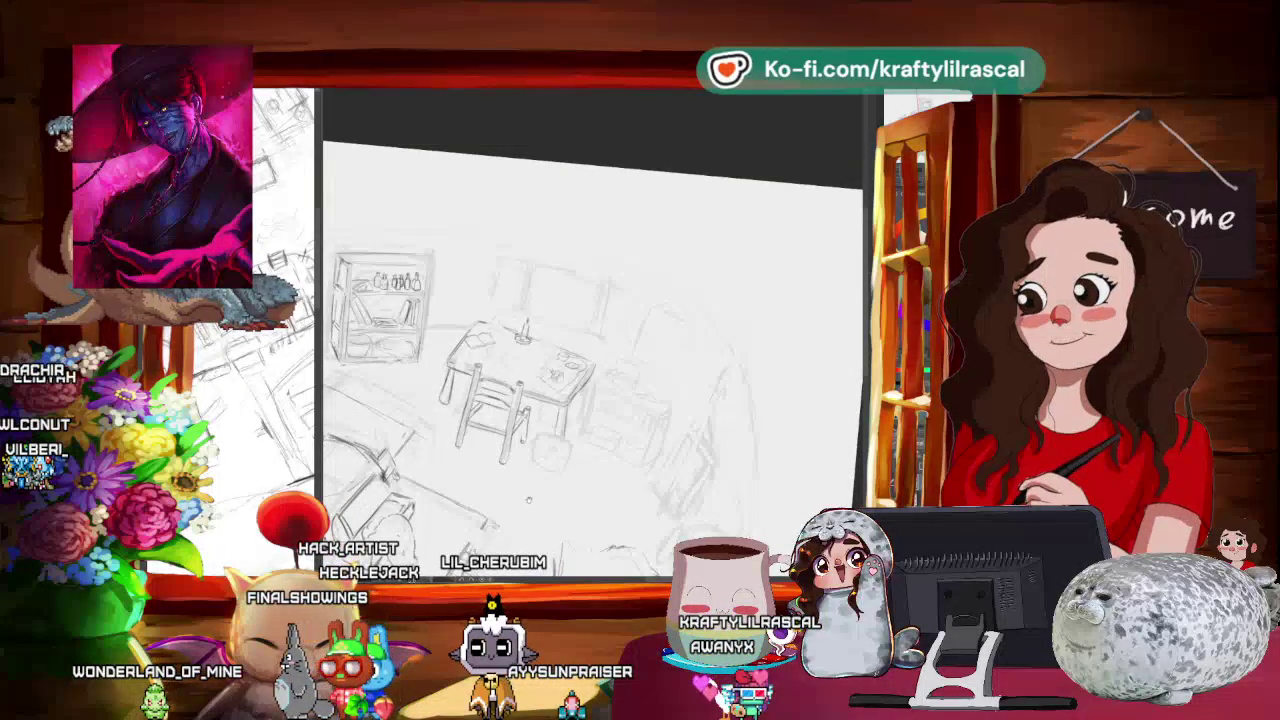
pyautogui.moveTo(529, 500); pyautogui.dragTo(553, 545)
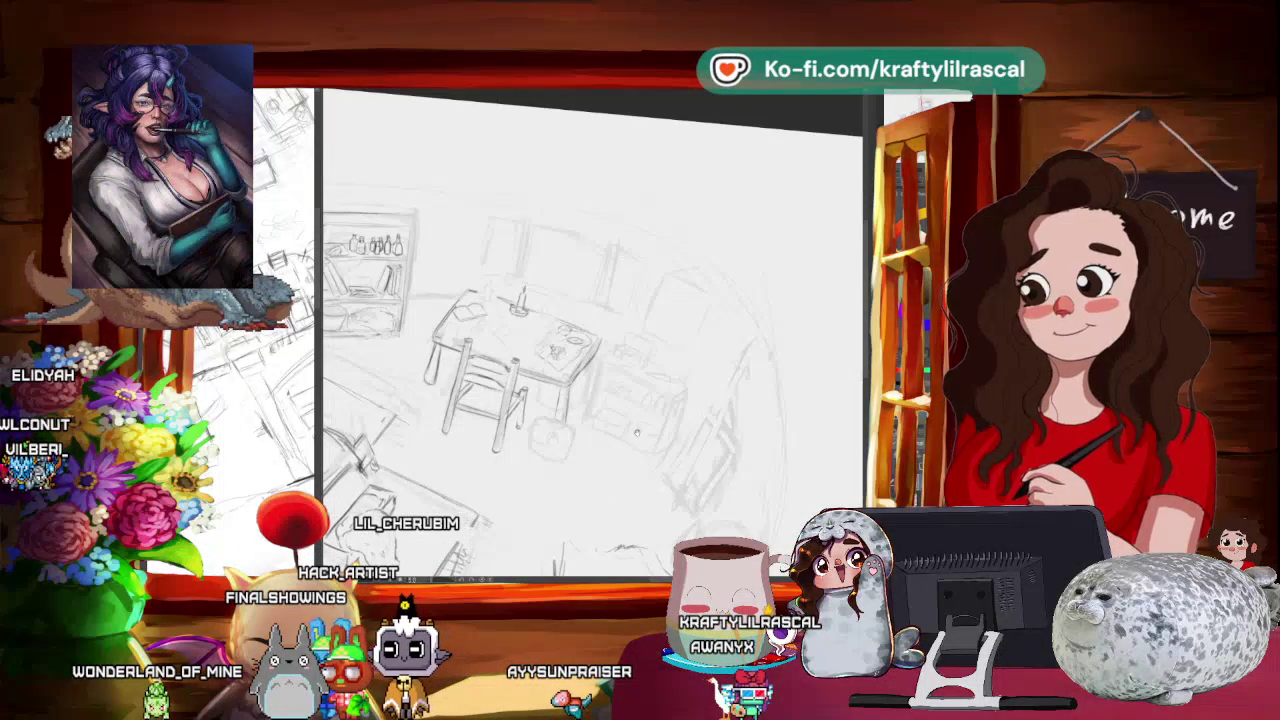
pyautogui.moveTo(636, 449); pyautogui.dragTo(754, 368)
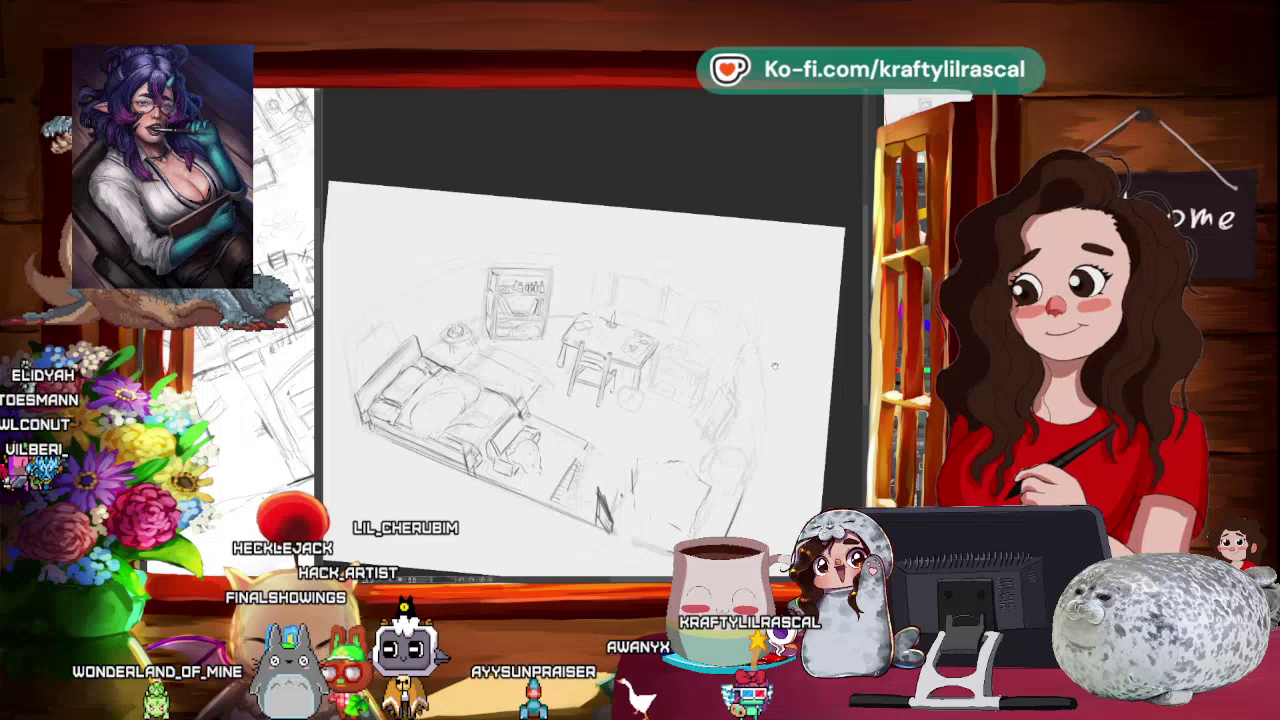
pyautogui.moveTo(770, 365); pyautogui.dragTo(769, 377)
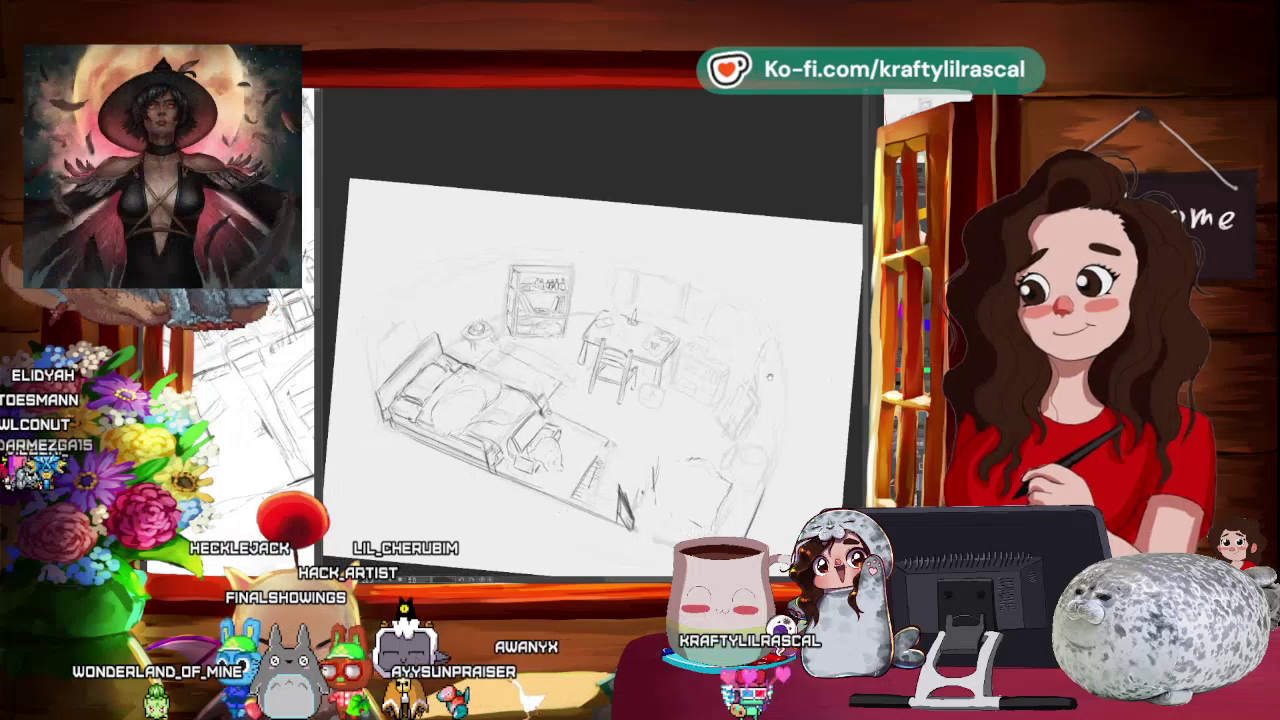
pyautogui.scroll(3, 590, 350)
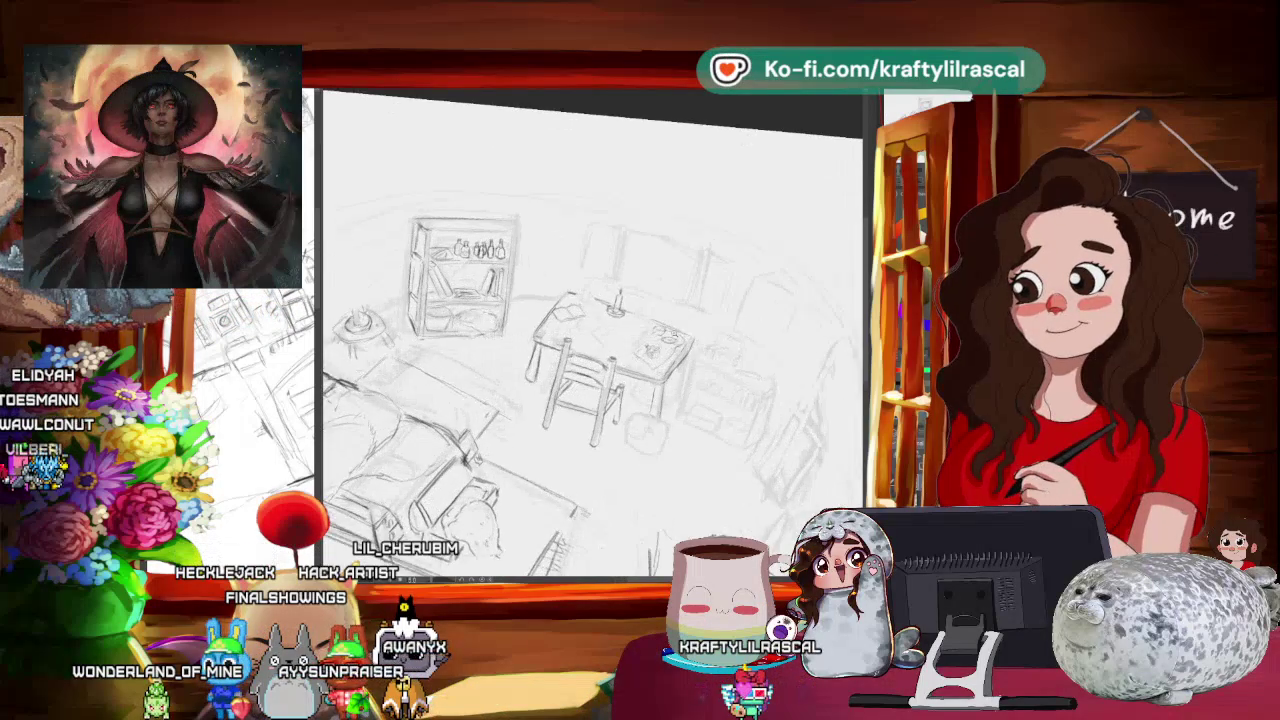
pyautogui.scroll(2, 590, 350)
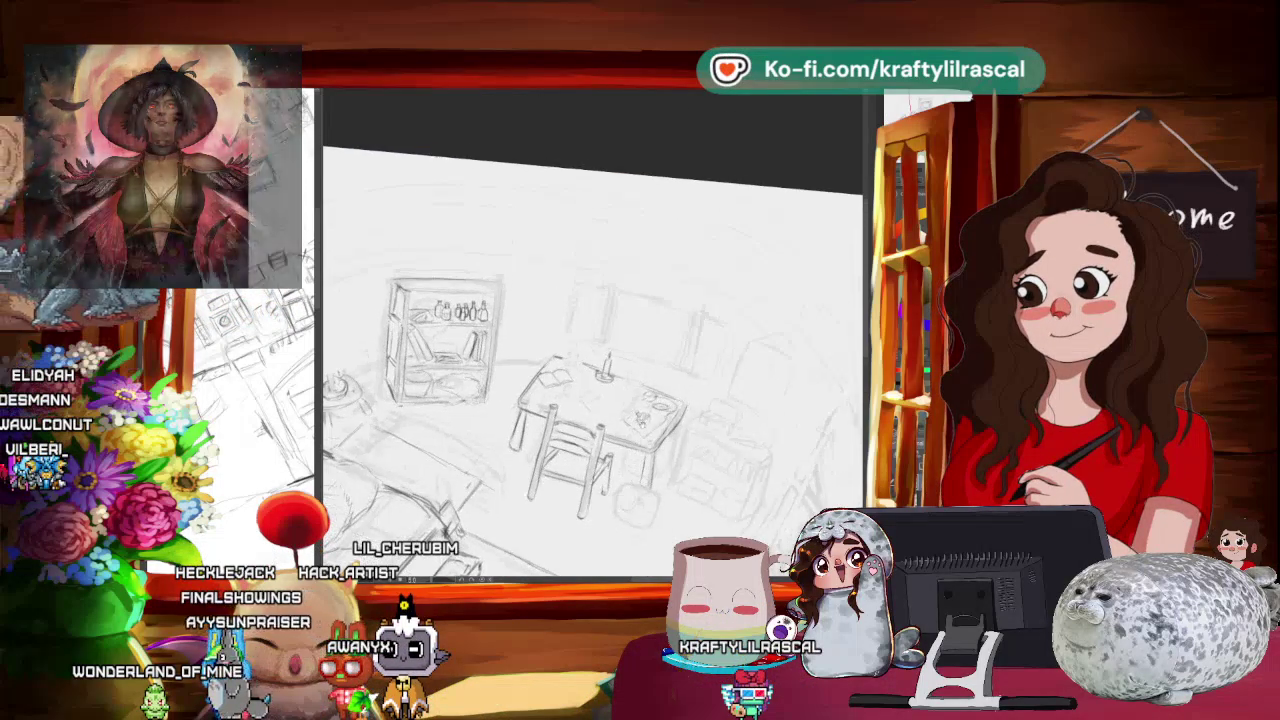
pyautogui.scroll(2, 590, 350)
pyautogui.scroll(1, 649, 383)
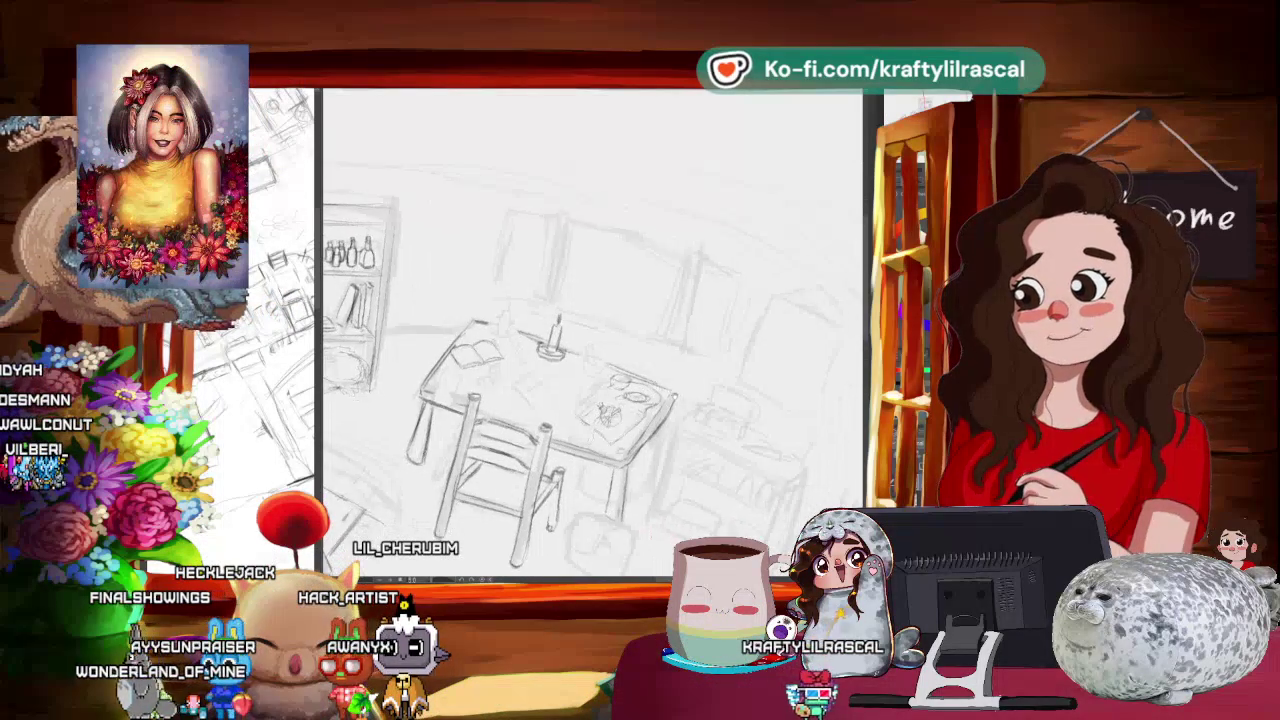
pyautogui.scroll(1, 649, 383)
pyautogui.scroll(1, 649, 383)
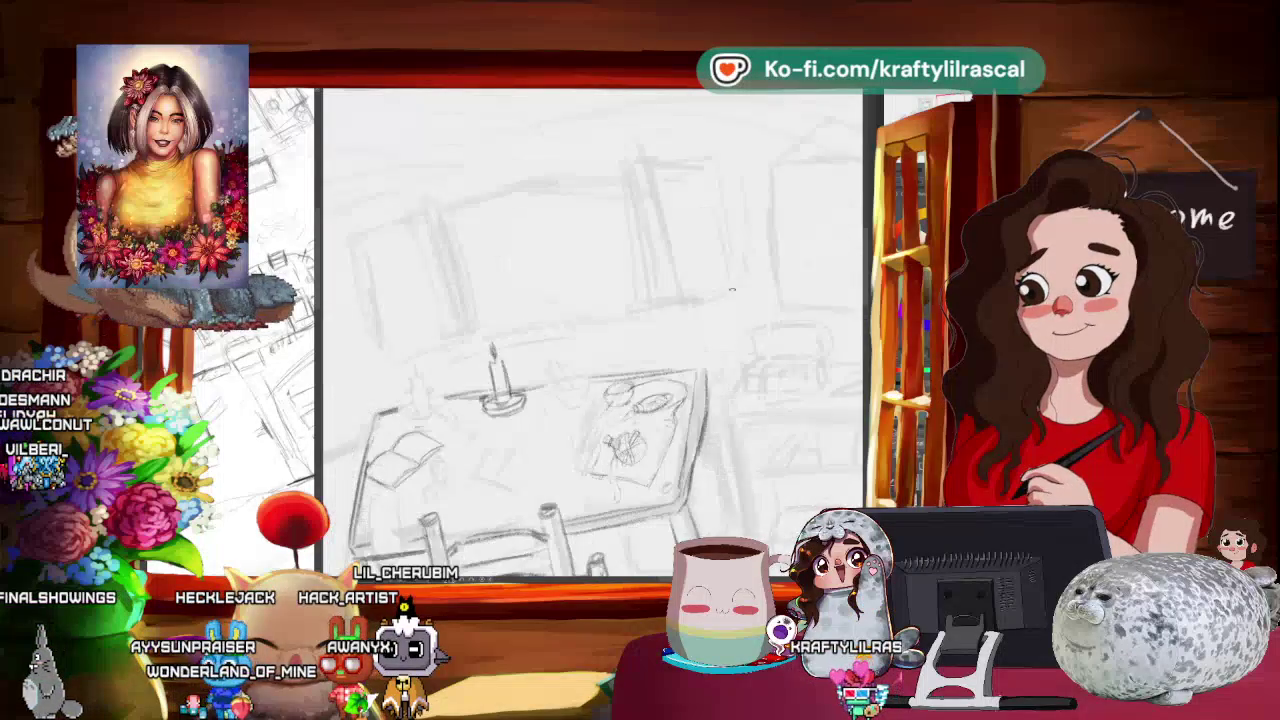
pyautogui.moveTo(649, 383); pyautogui.dragTo(560, 430)
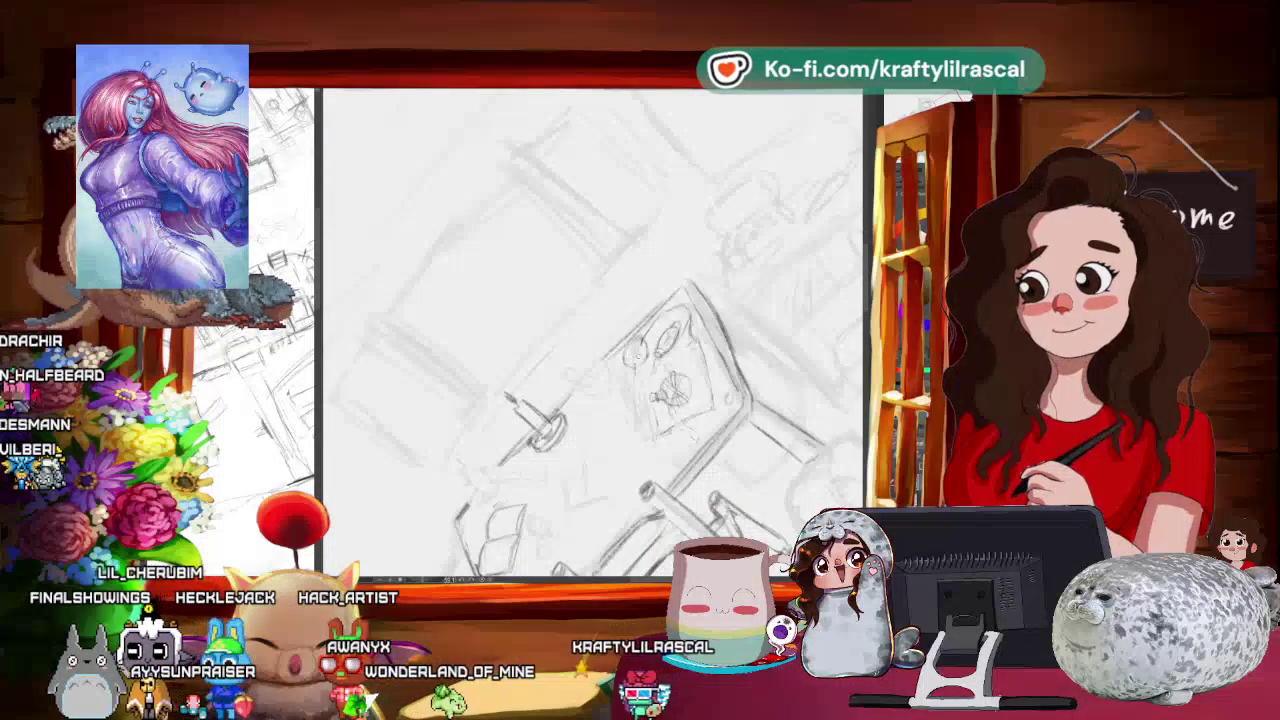
pyautogui.moveTo(560, 430); pyautogui.dragTo(621, 437)
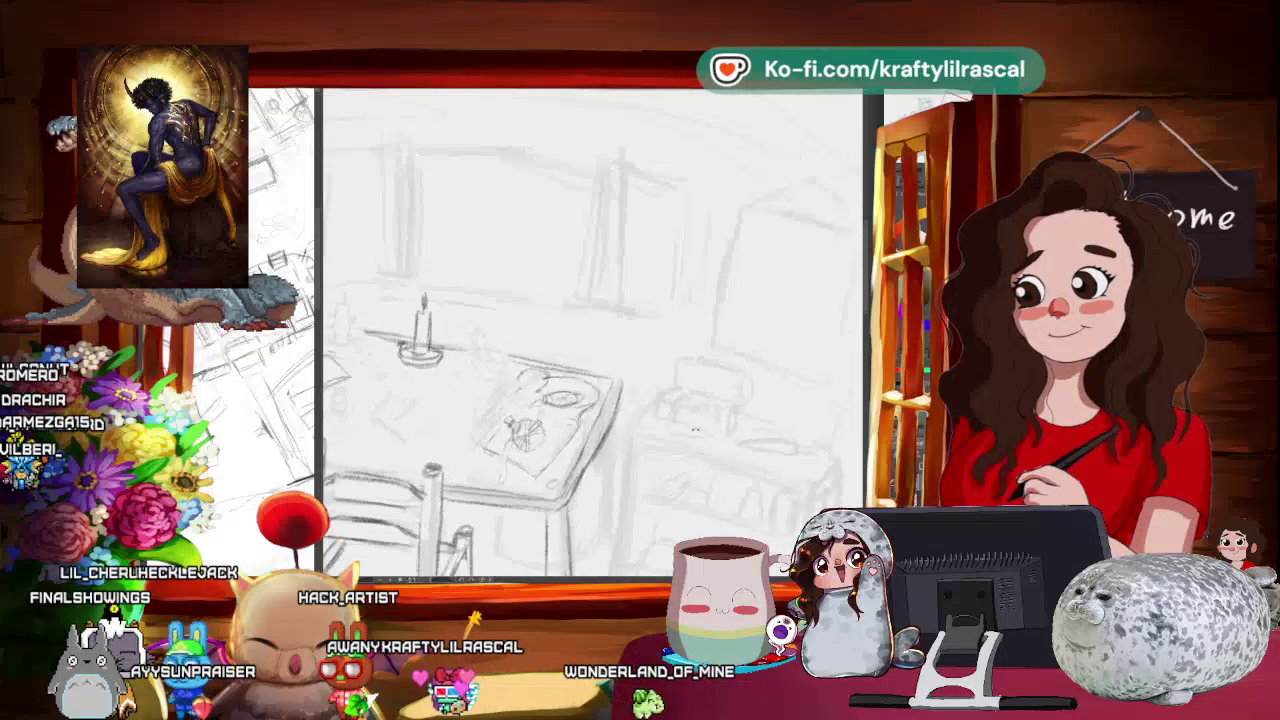
pyautogui.moveTo(621, 437); pyautogui.dragTo(655, 391)
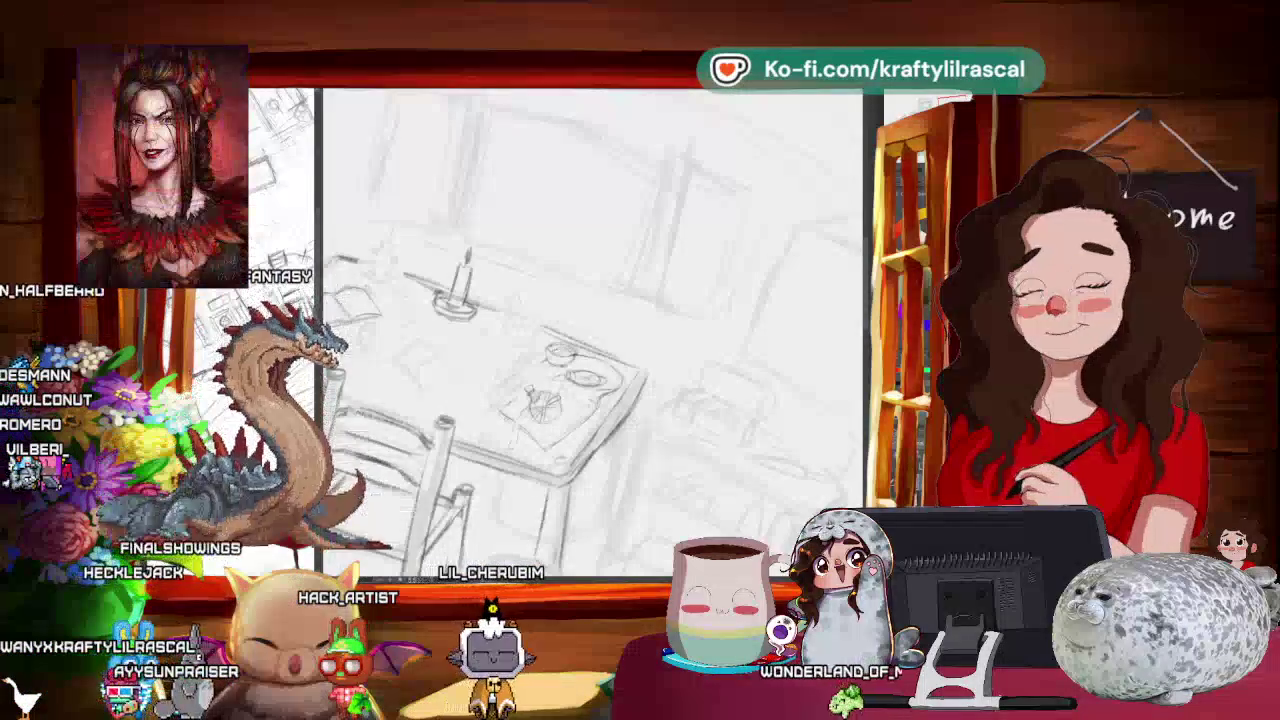
# - Tilt the view over the table and chair to refine them, then bring up the herb reference search
pyautogui.moveTo(590, 330); pyautogui.dragTo(640, 380)
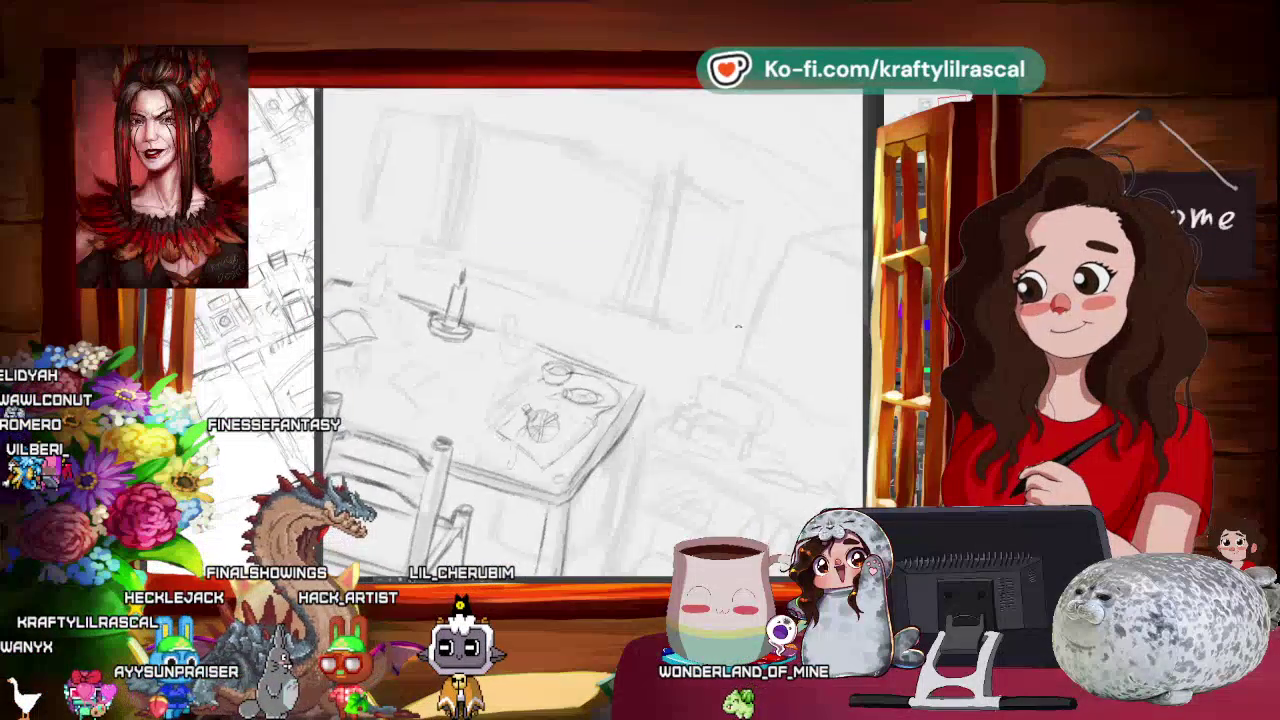
pyautogui.moveTo(470, 410)
pyautogui.mouseDown()
pyautogui.moveTo(466, 363)
pyautogui.moveTo(520, 357)
pyautogui.mouseUp()
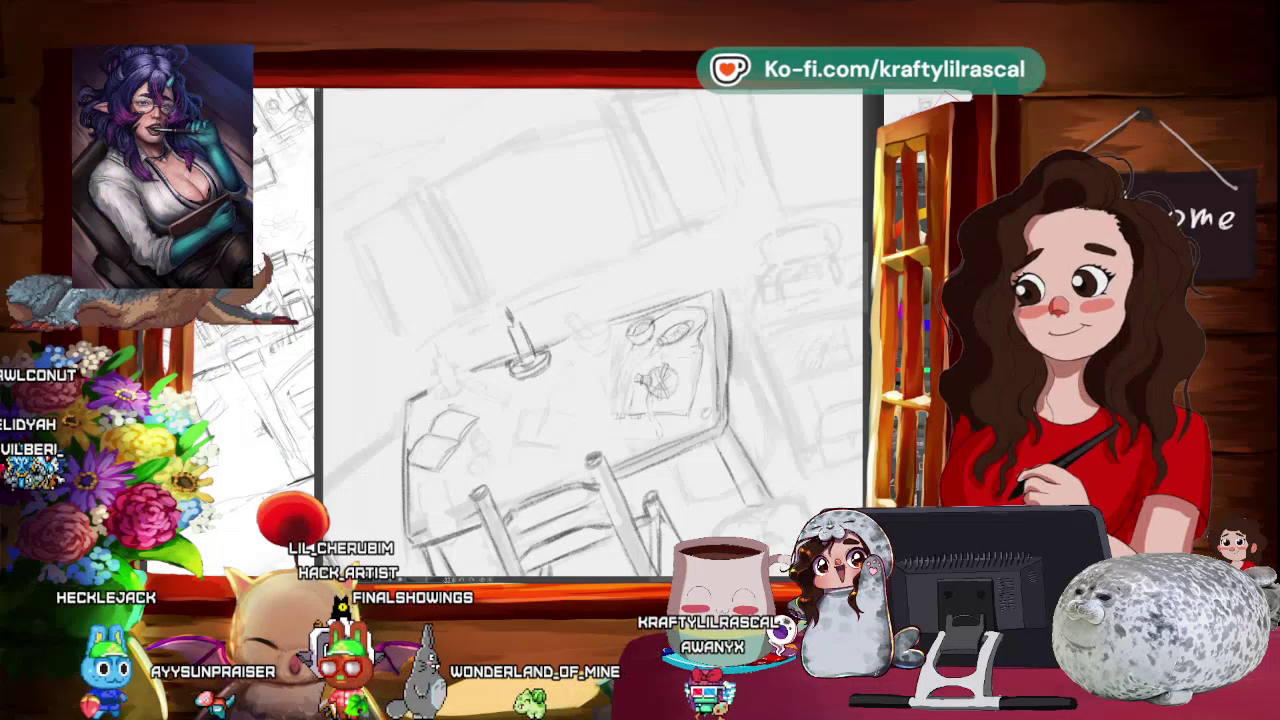
pyautogui.hotkey('alt', 'Tab')
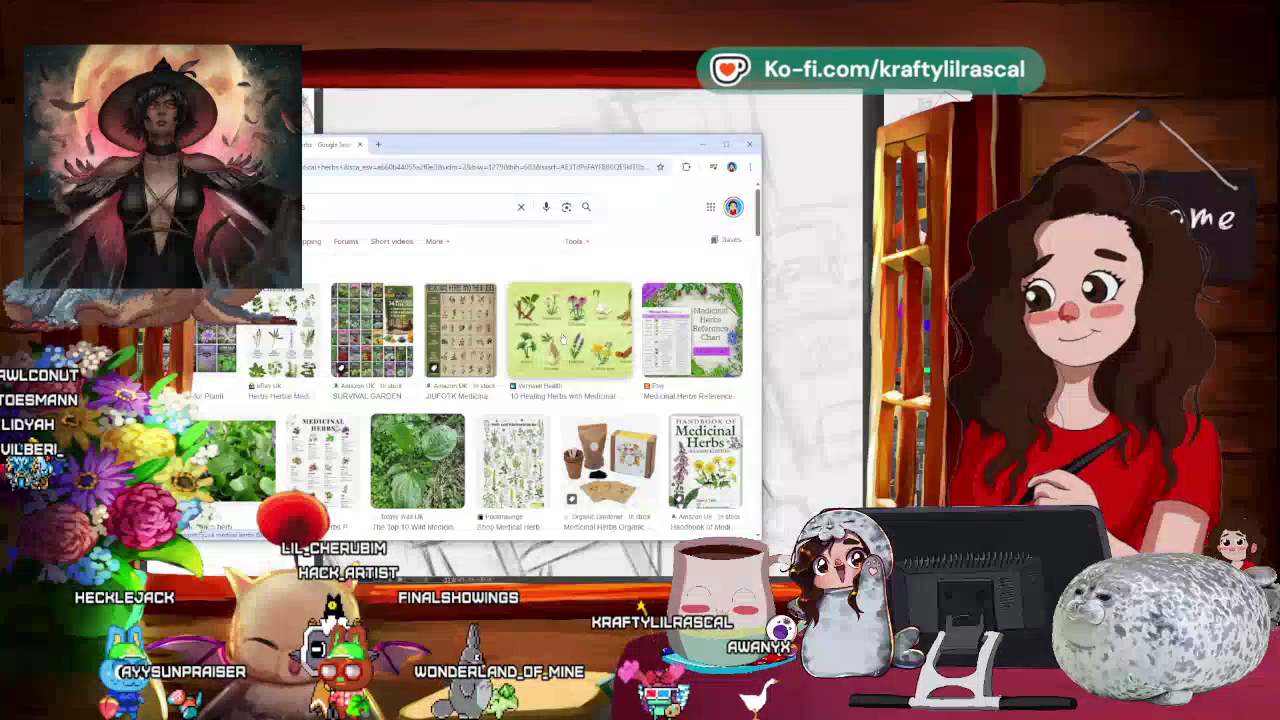
# - Preview the Verywell Health herb image and the JIUFOTK medicinal herbs poster
pyautogui.click(562, 339)
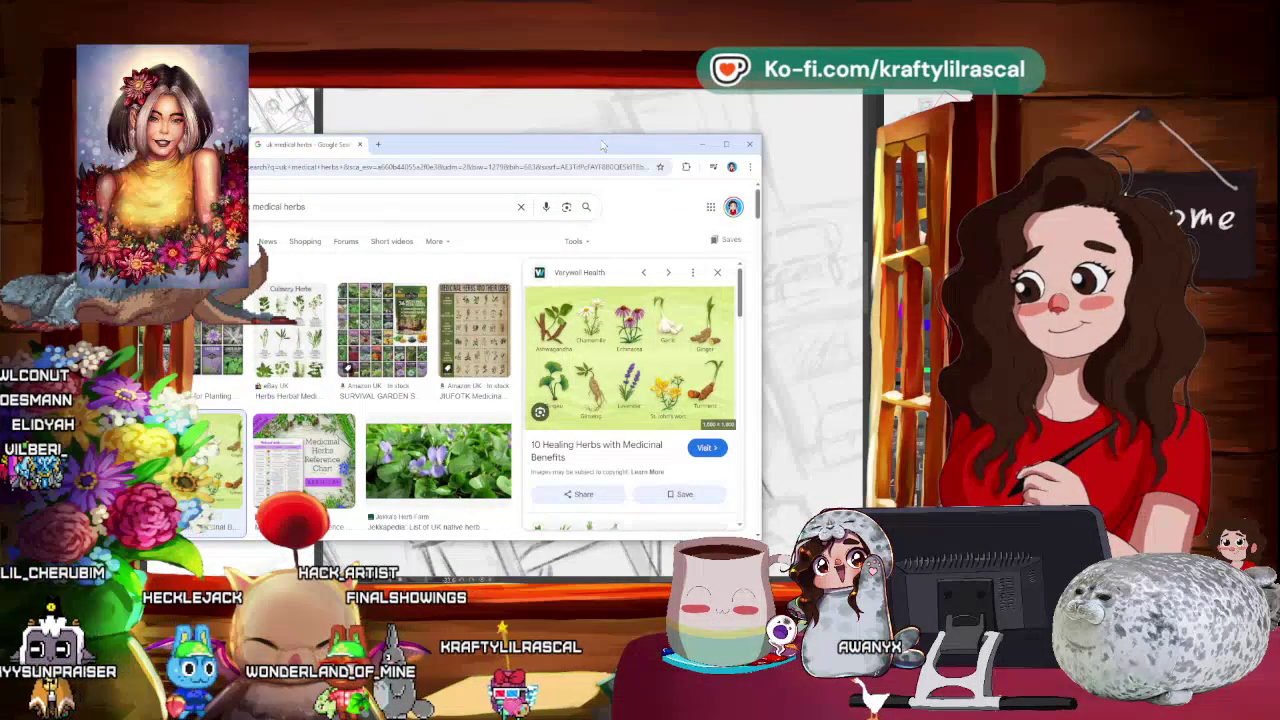
pyautogui.click(717, 272)
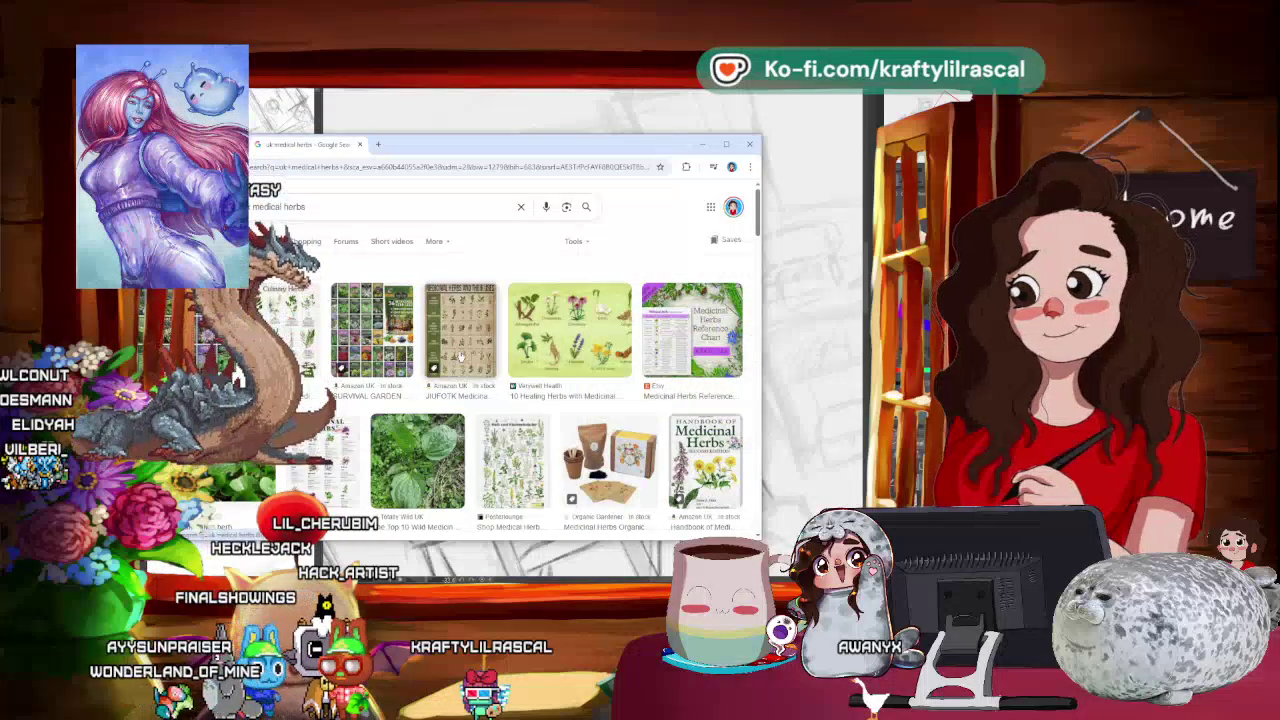
pyautogui.click(463, 358)
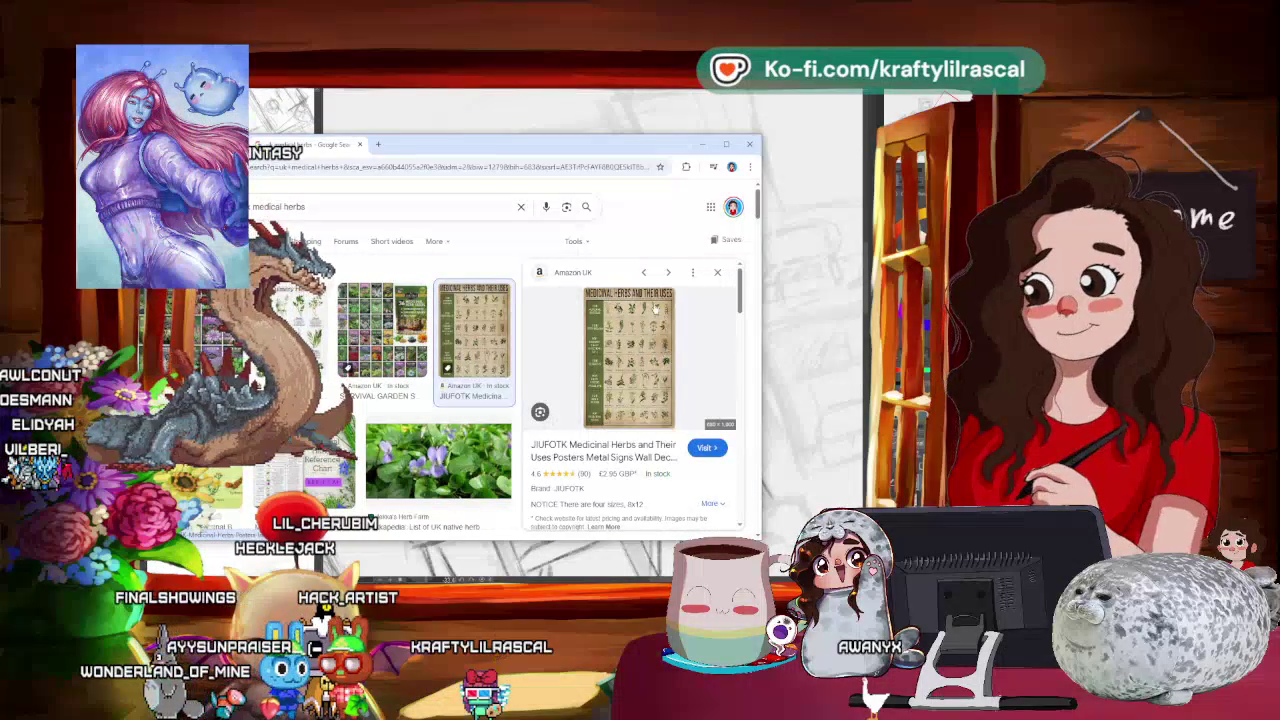
pyautogui.scroll(-3, 383, 325)
pyautogui.scroll(-3, 383, 325)
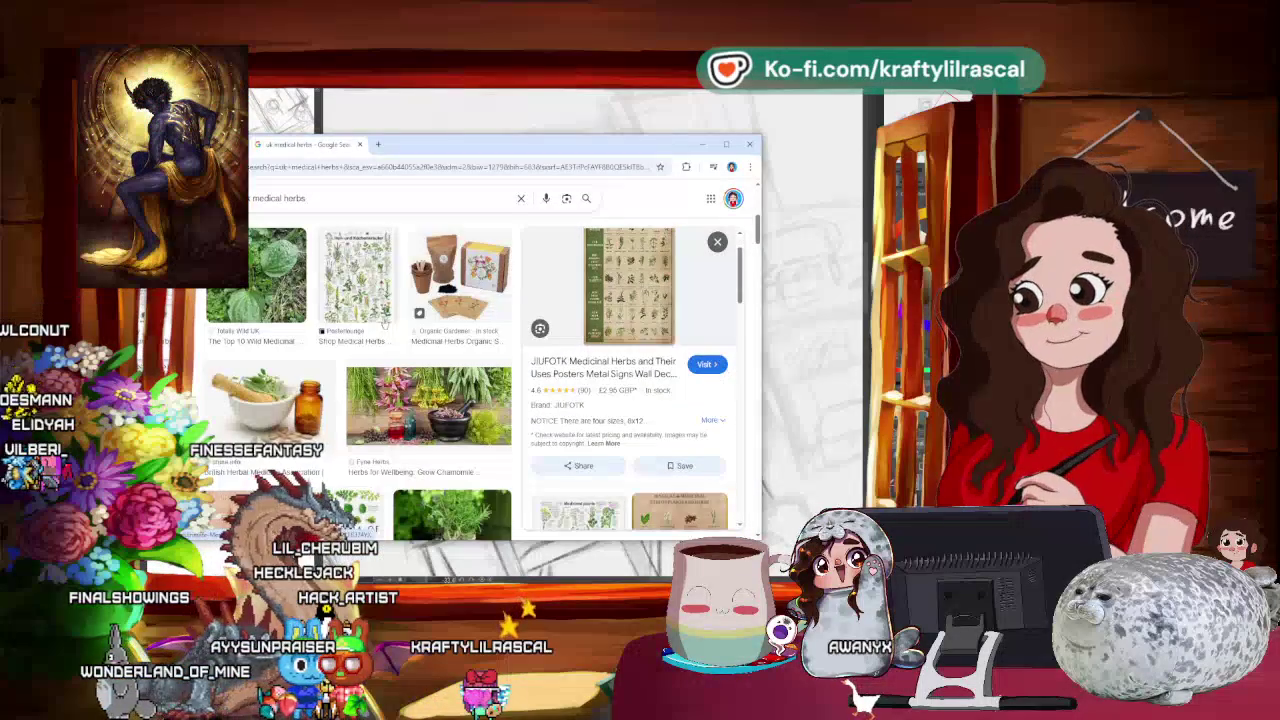
pyautogui.scroll(-1, 384, 326)
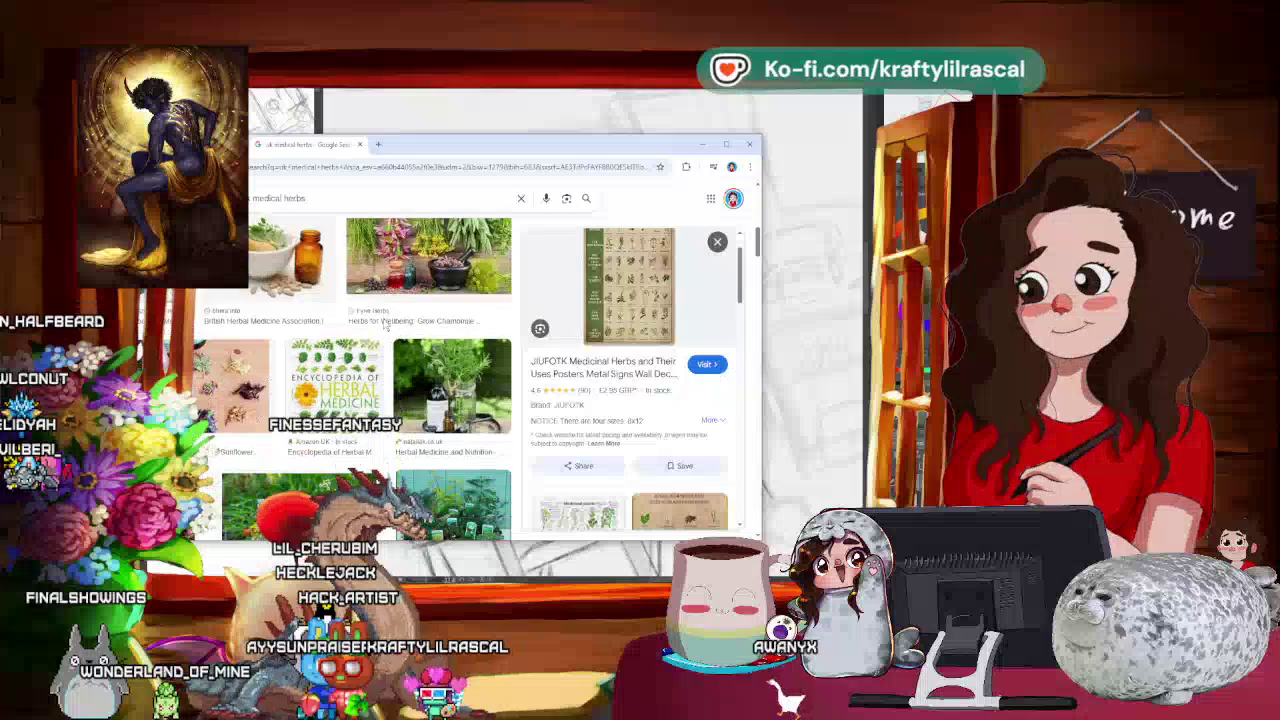
pyautogui.scroll(-1, 384, 326)
pyautogui.scroll(-1, 385, 326)
pyautogui.scroll(-1, 386, 326)
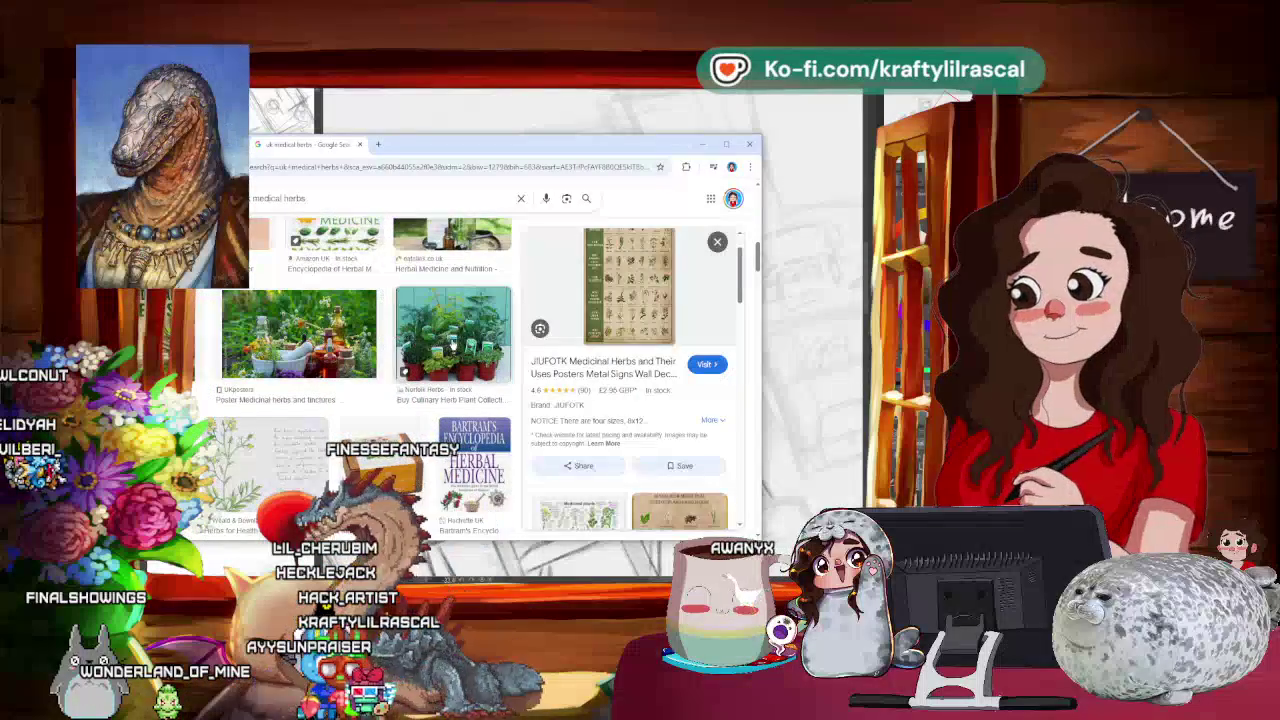
# - Preview the Culinary Herb Plant Collection photo and scroll through more herb results
pyautogui.click(452, 343)
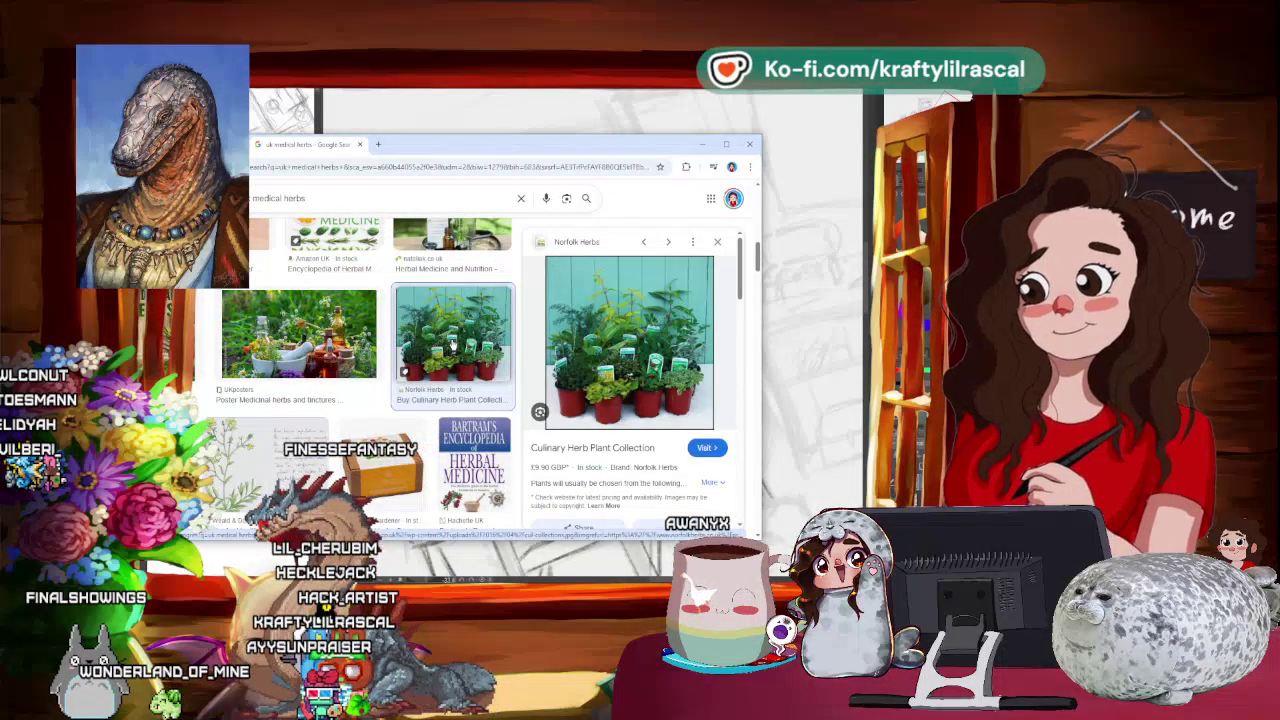
pyautogui.scroll(-1, 452, 343)
pyautogui.scroll(-1, 452, 341)
pyautogui.scroll(-1, 452, 343)
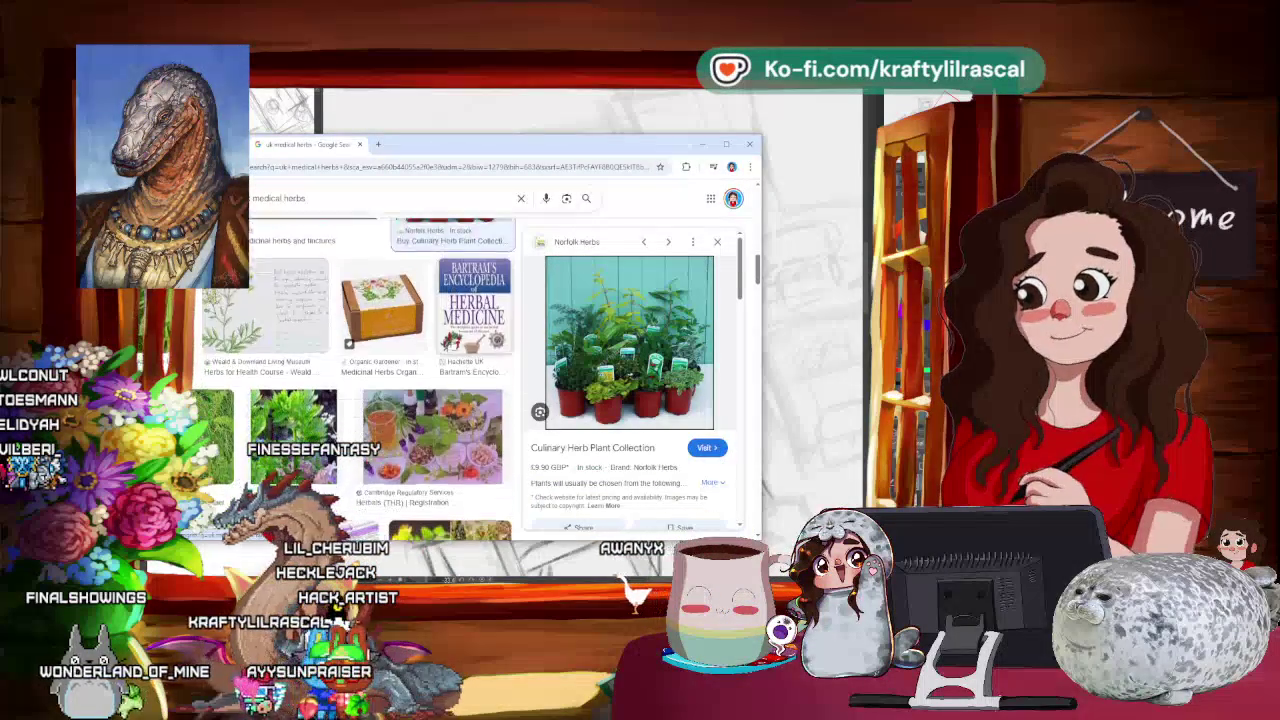
pyautogui.scroll(-1, 452, 343)
pyautogui.scroll(-1, 452, 343)
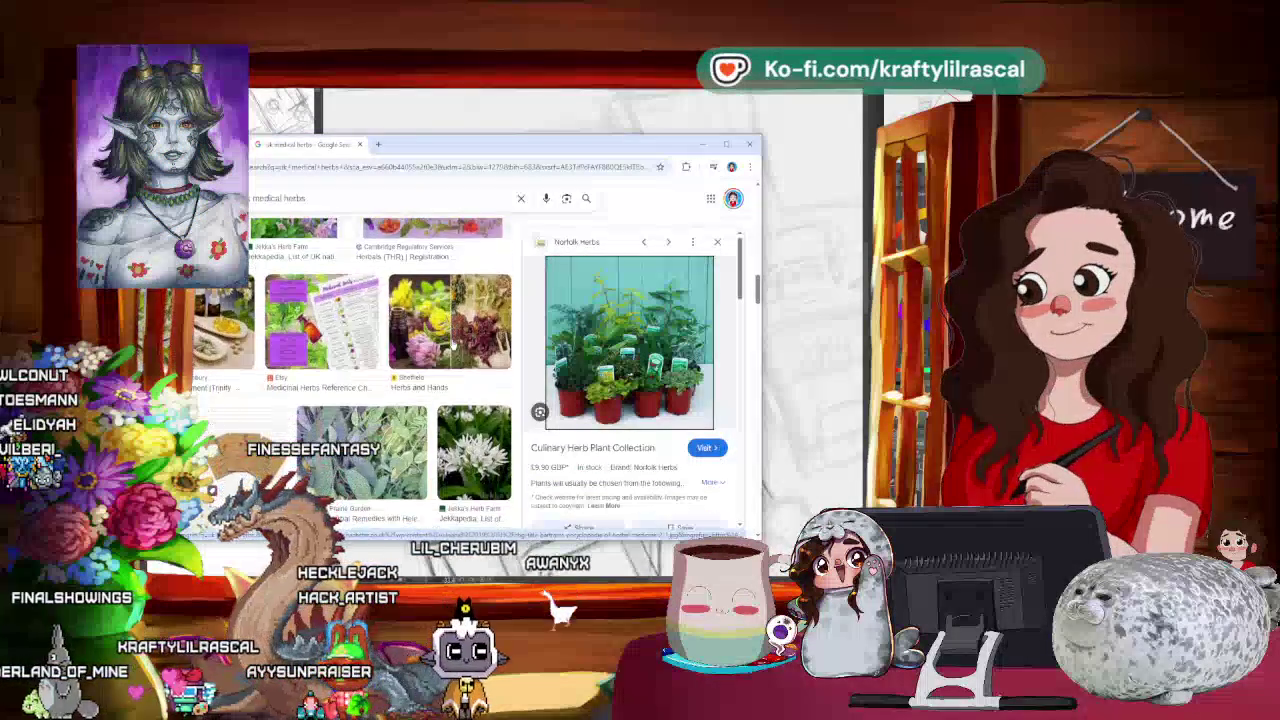
pyautogui.scroll(-1, 452, 343)
pyautogui.scroll(-1, 452, 343)
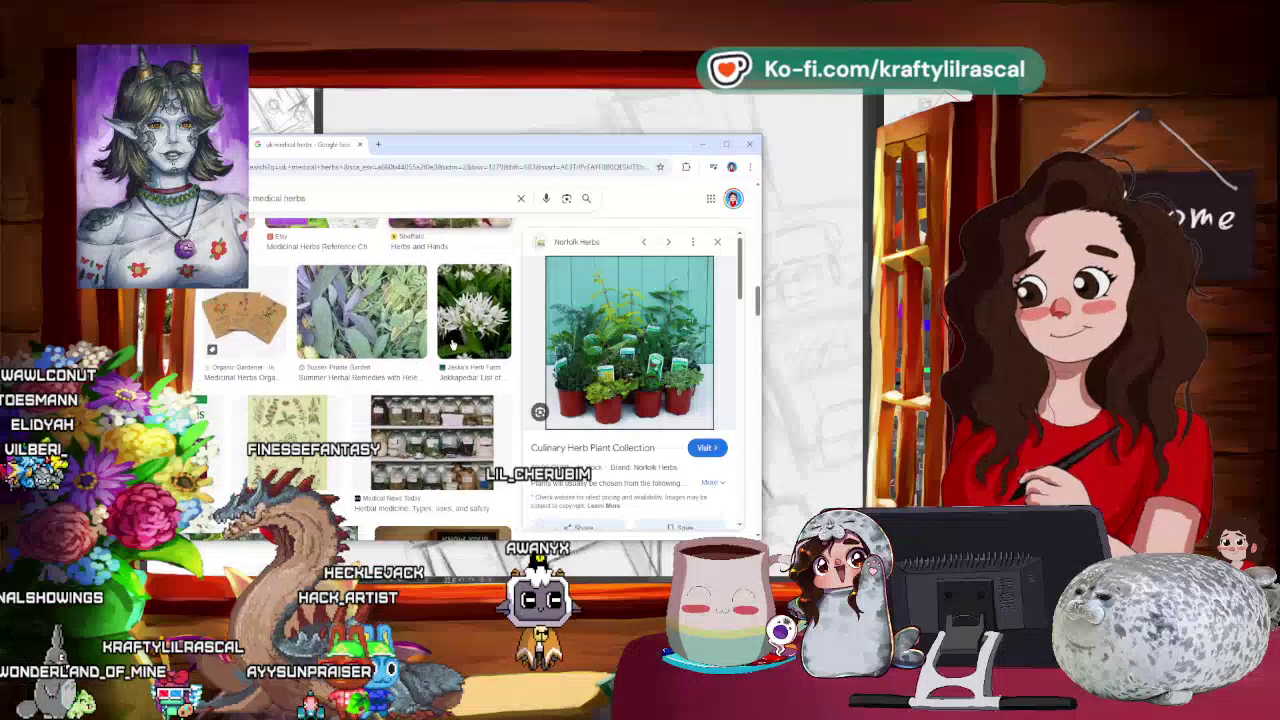
# - View the botanical digestive plants poster, then minimize the browser to reveal the sketch
pyautogui.click(318, 425)
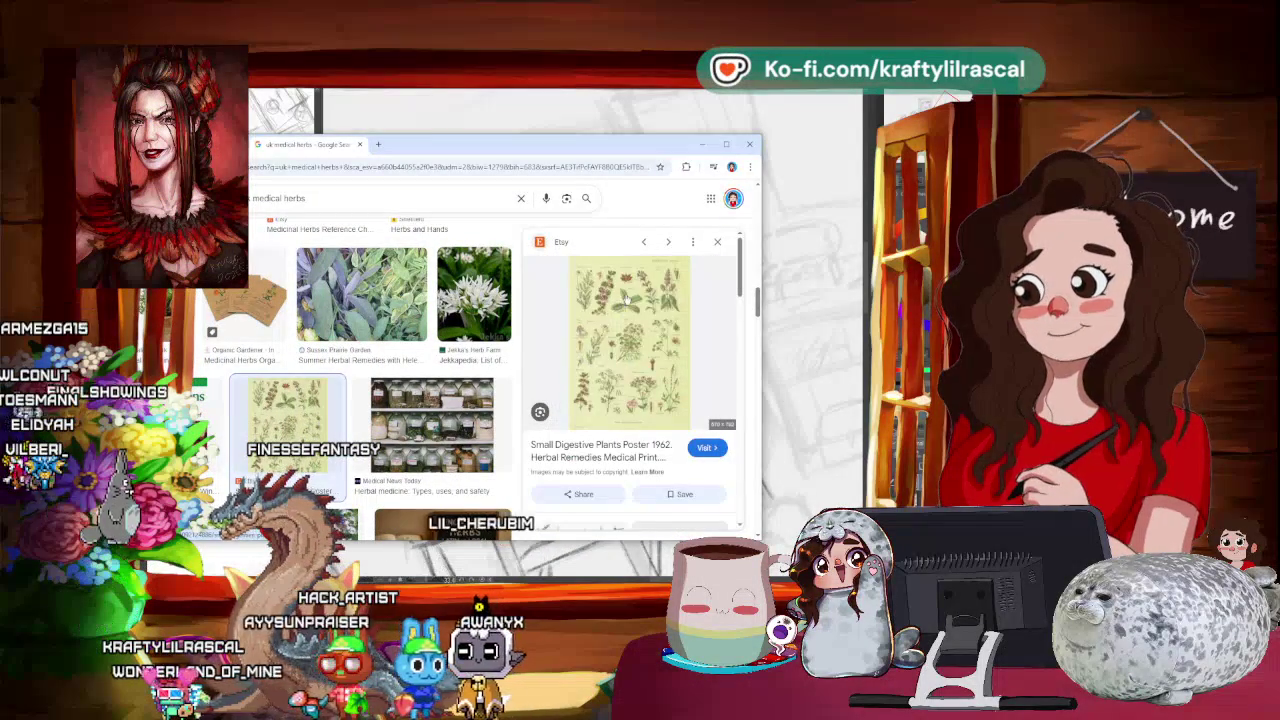
pyautogui.scroll(-2, 629, 298)
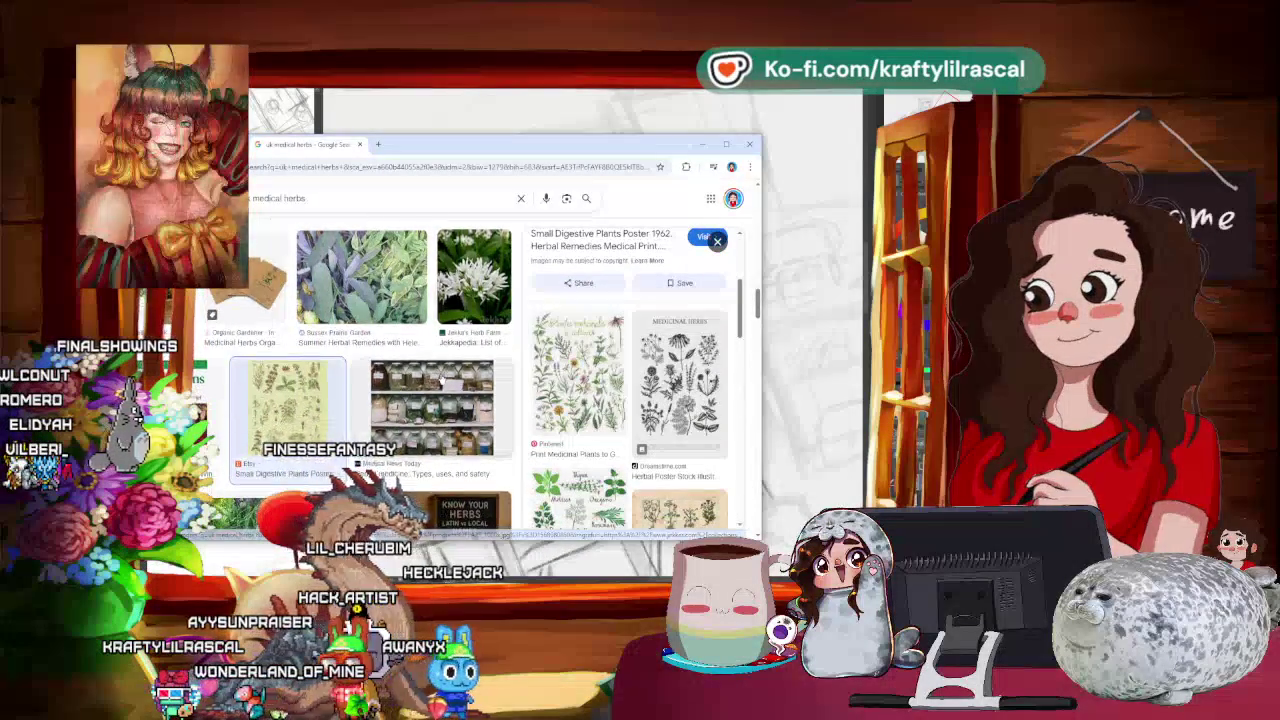
pyautogui.scroll(-1, 441, 376)
pyautogui.scroll(-2, 441, 376)
pyautogui.scroll(-1, 441, 376)
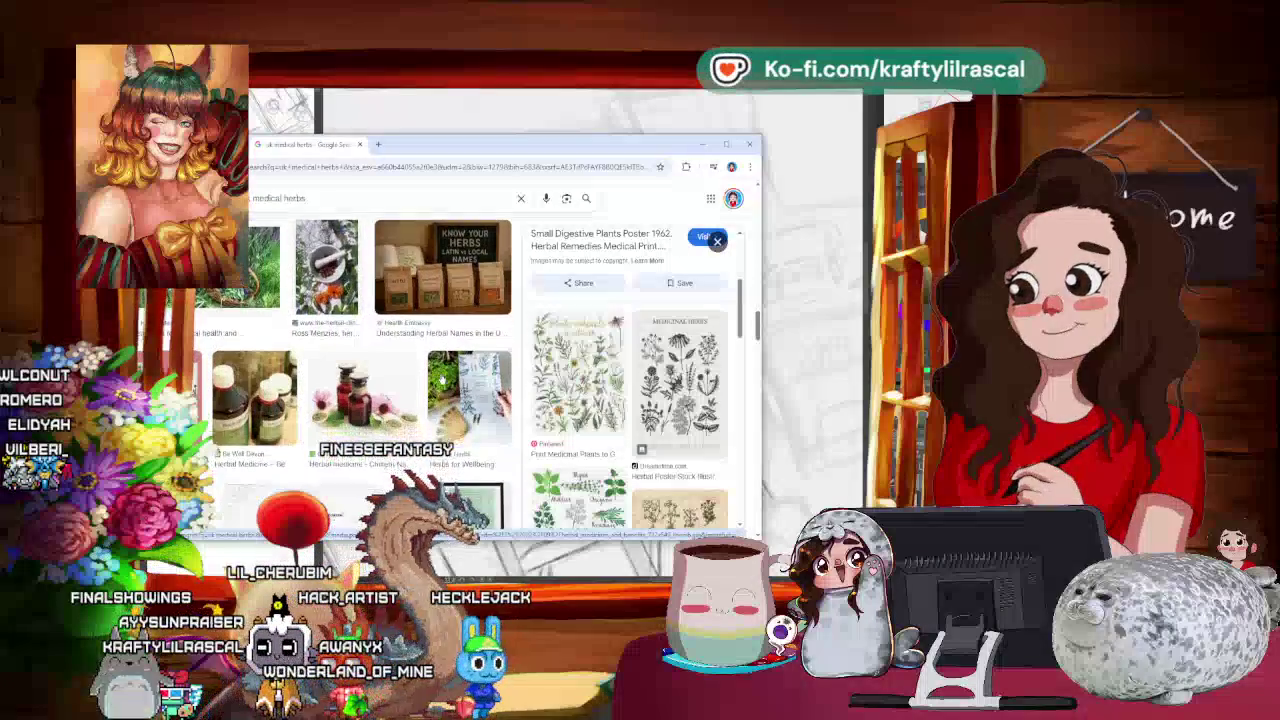
pyautogui.scroll(-1, 441, 376)
pyautogui.scroll(-1, 441, 376)
pyautogui.scroll(-1, 437, 343)
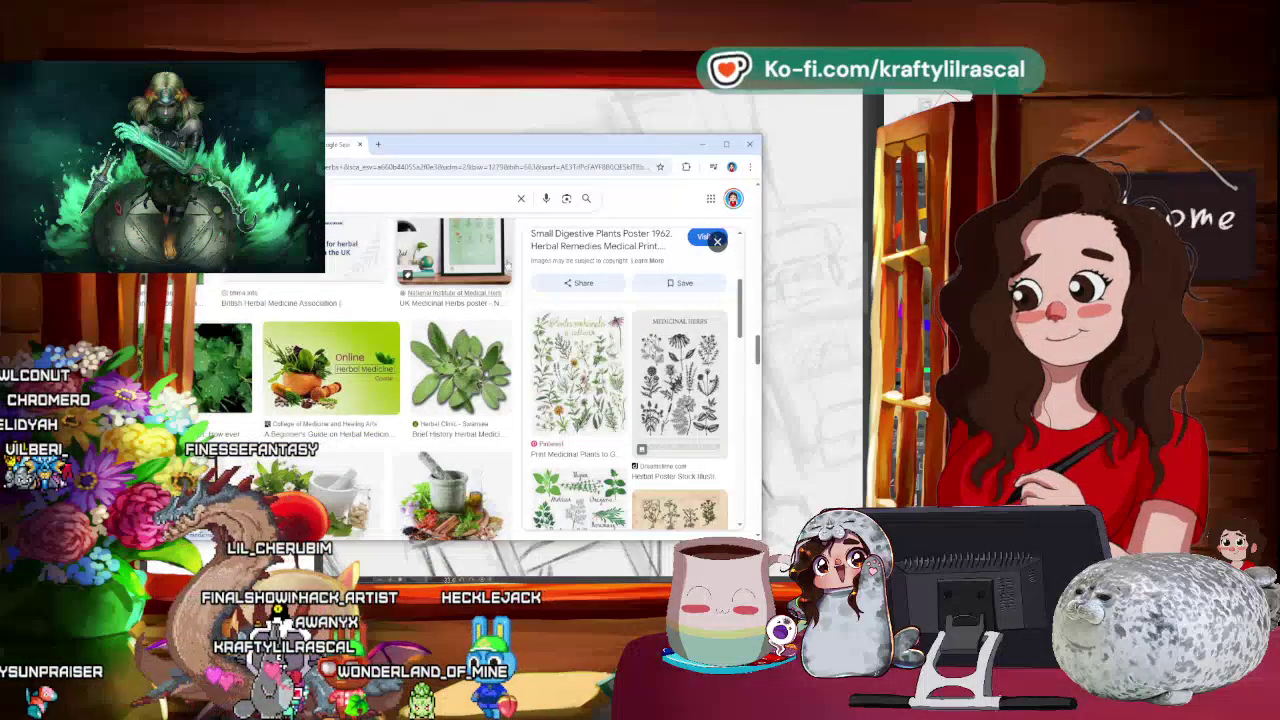
pyautogui.click(705, 146)
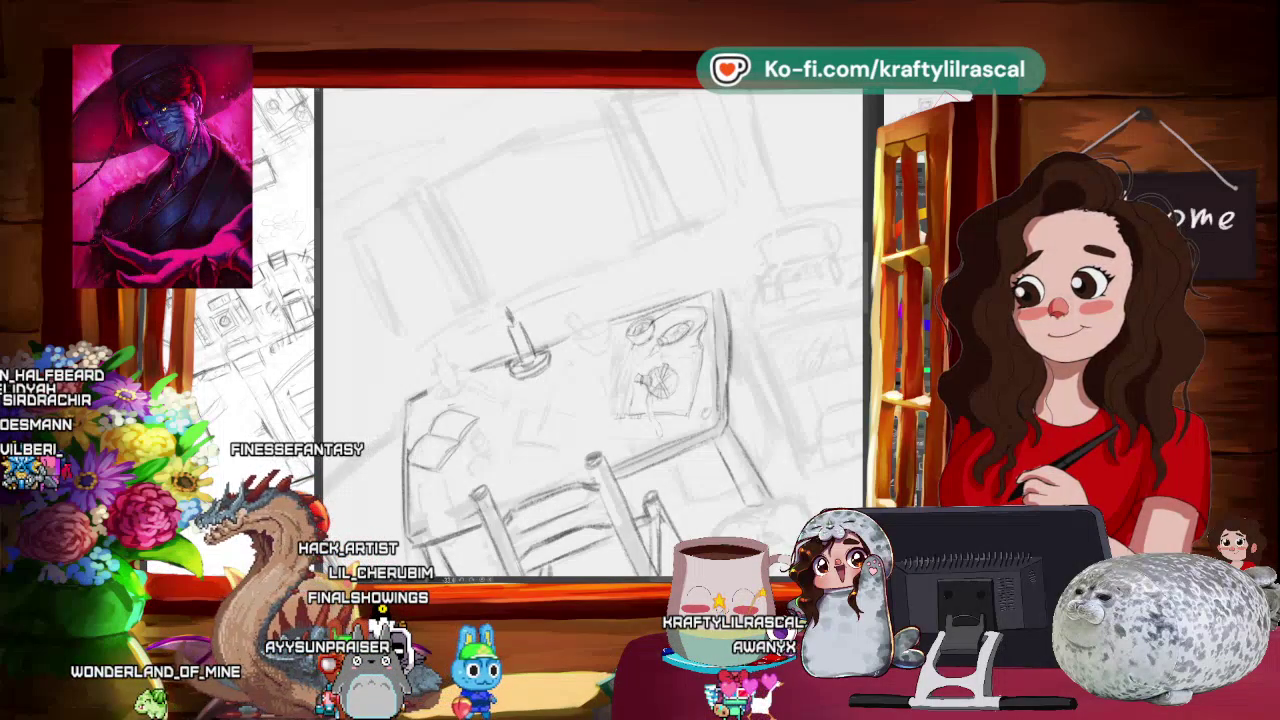
# - Rotate, tilt and zoom the view onto the tabletop to sketch its small items
pyautogui.moveTo(547, 343)
pyautogui.mouseDown()
pyautogui.moveTo(617, 196)
pyautogui.moveTo(660, 200)
pyautogui.mouseUp()
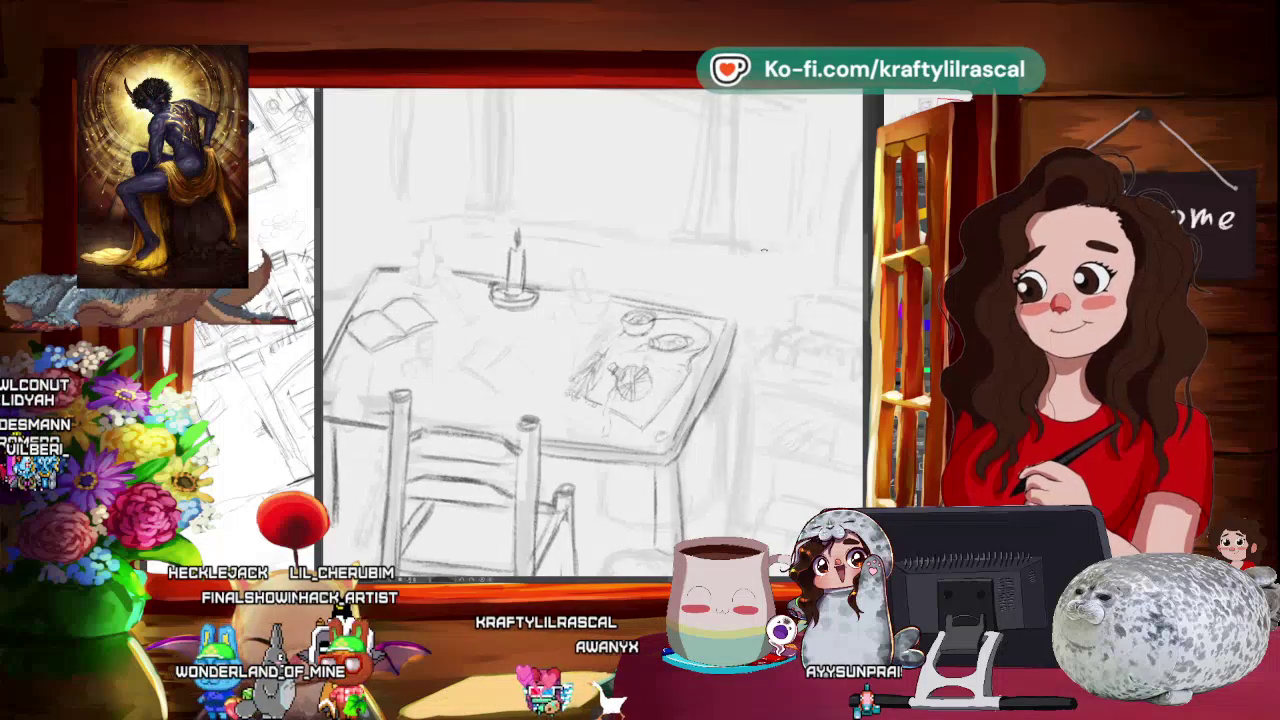
pyautogui.moveTo(560, 330); pyautogui.dragTo(364, 291)
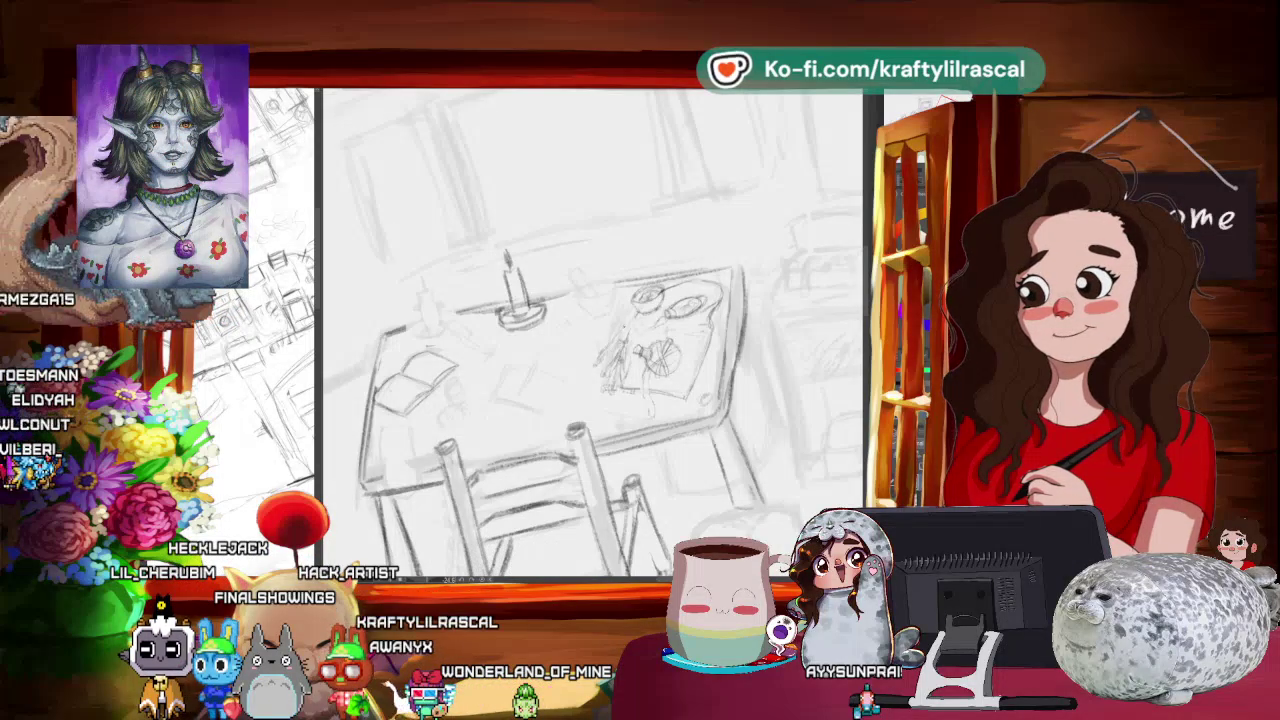
pyautogui.scroll(-5, 590, 330)
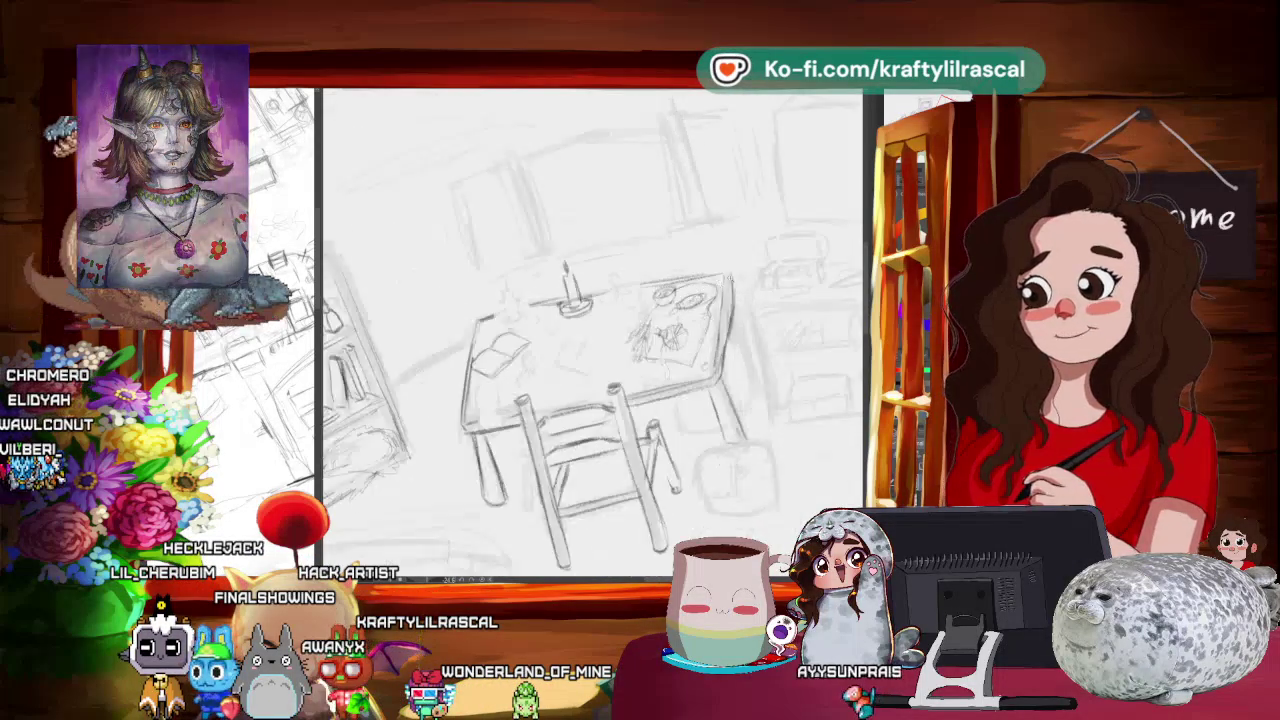
pyautogui.scroll(2, 700, 260)
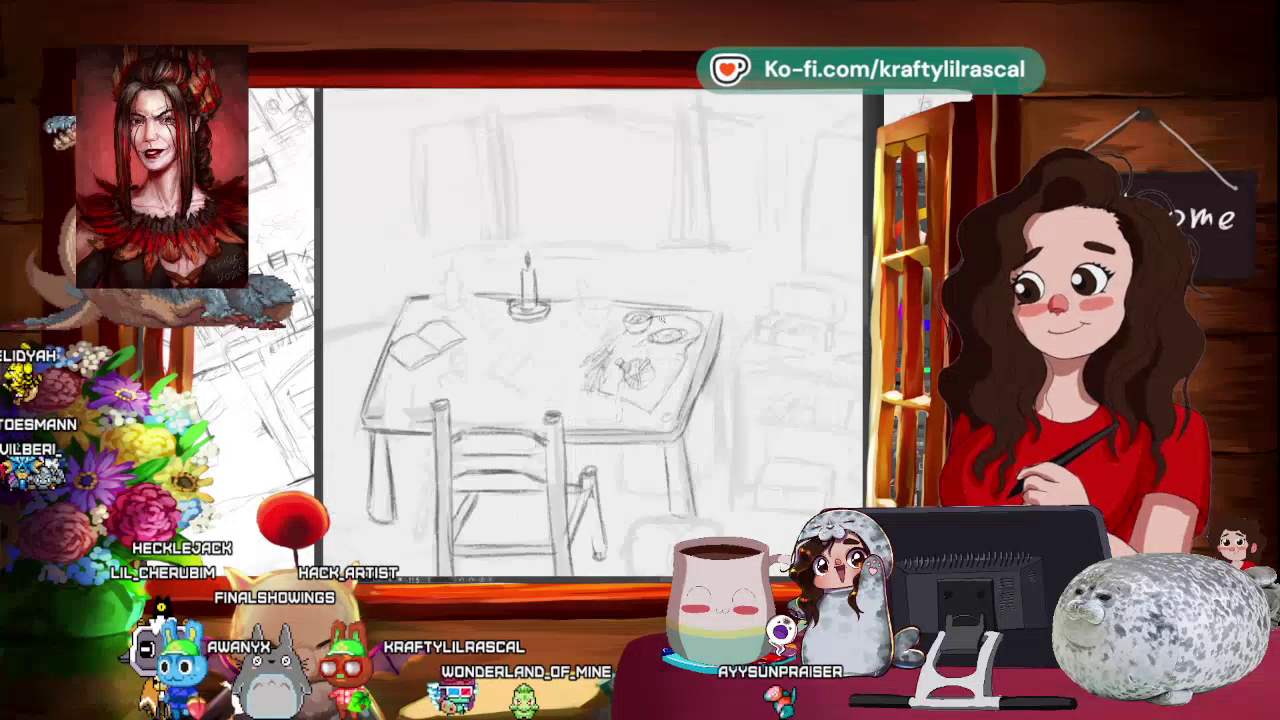
pyautogui.scroll(2, 700, 260)
pyautogui.scroll(1, 700, 260)
pyautogui.scroll(2, 700, 260)
pyautogui.scroll(2, 755, 273)
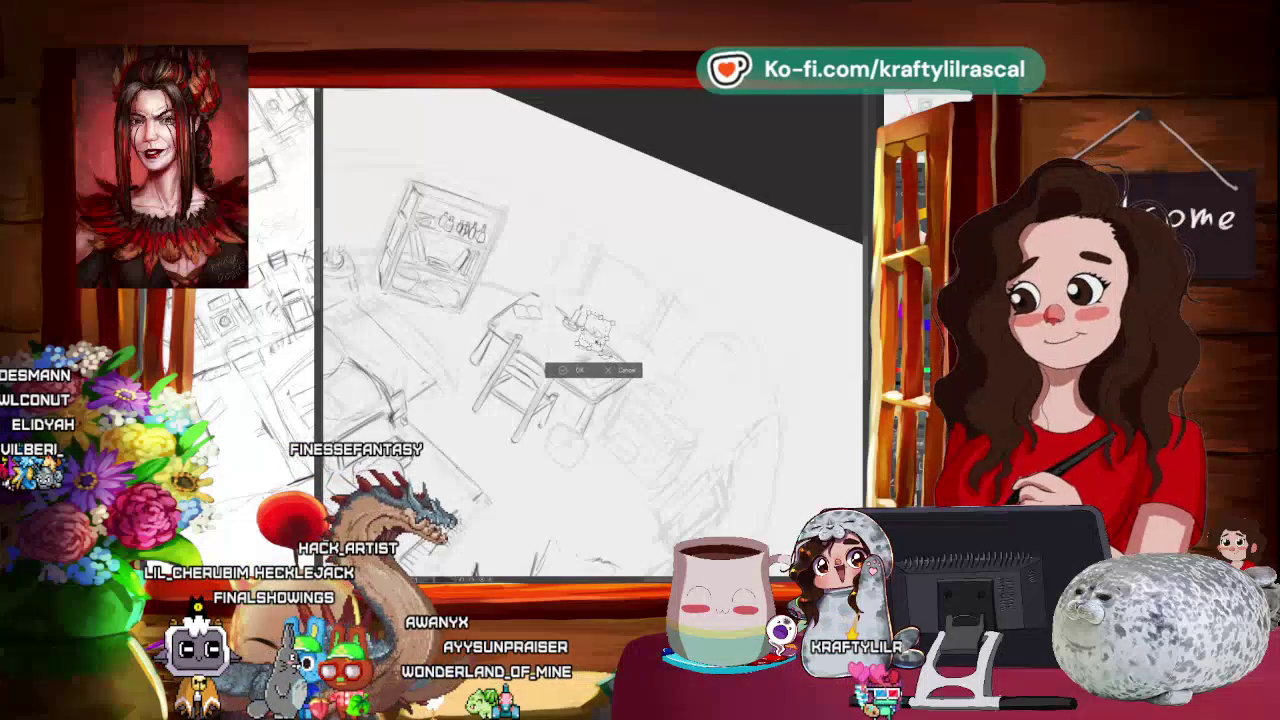
# - Commit the first tabletop item's transform and rotate the view back level over the room
pyautogui.press('Return')
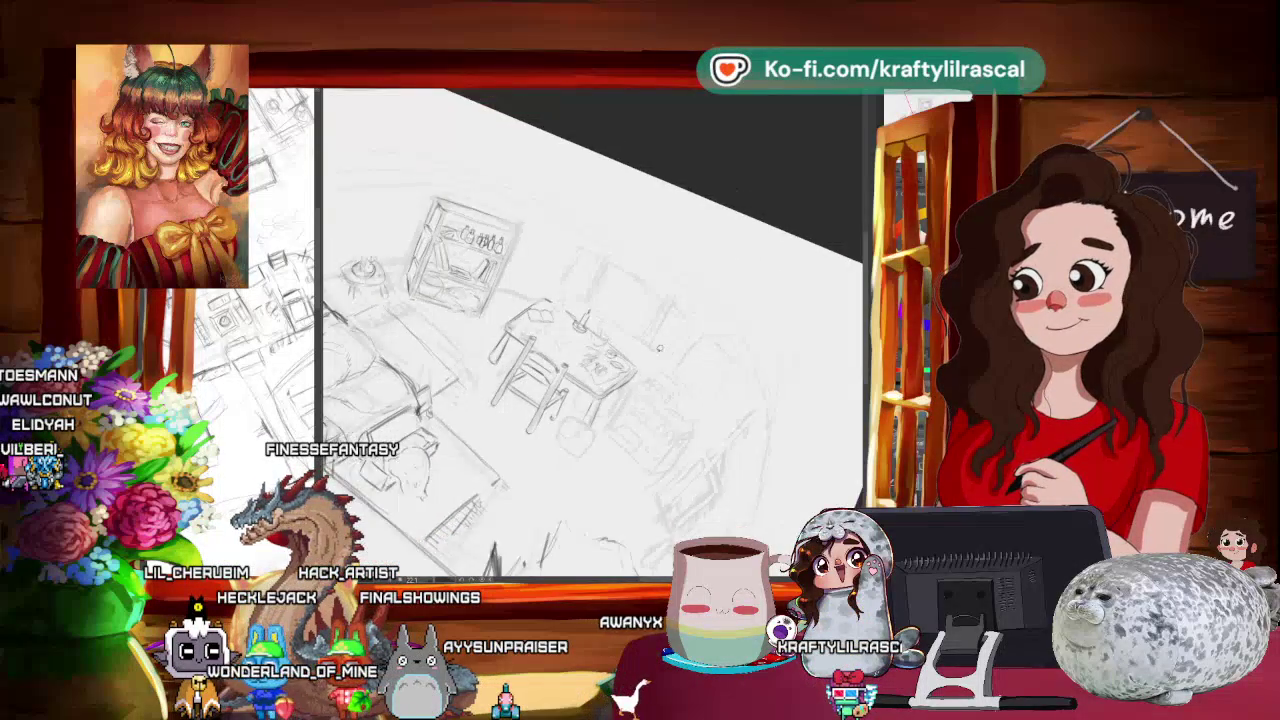
pyautogui.moveTo(690, 325); pyautogui.dragTo(643, 352)
pyautogui.moveTo(608, 309); pyautogui.dragTo(590, 236)
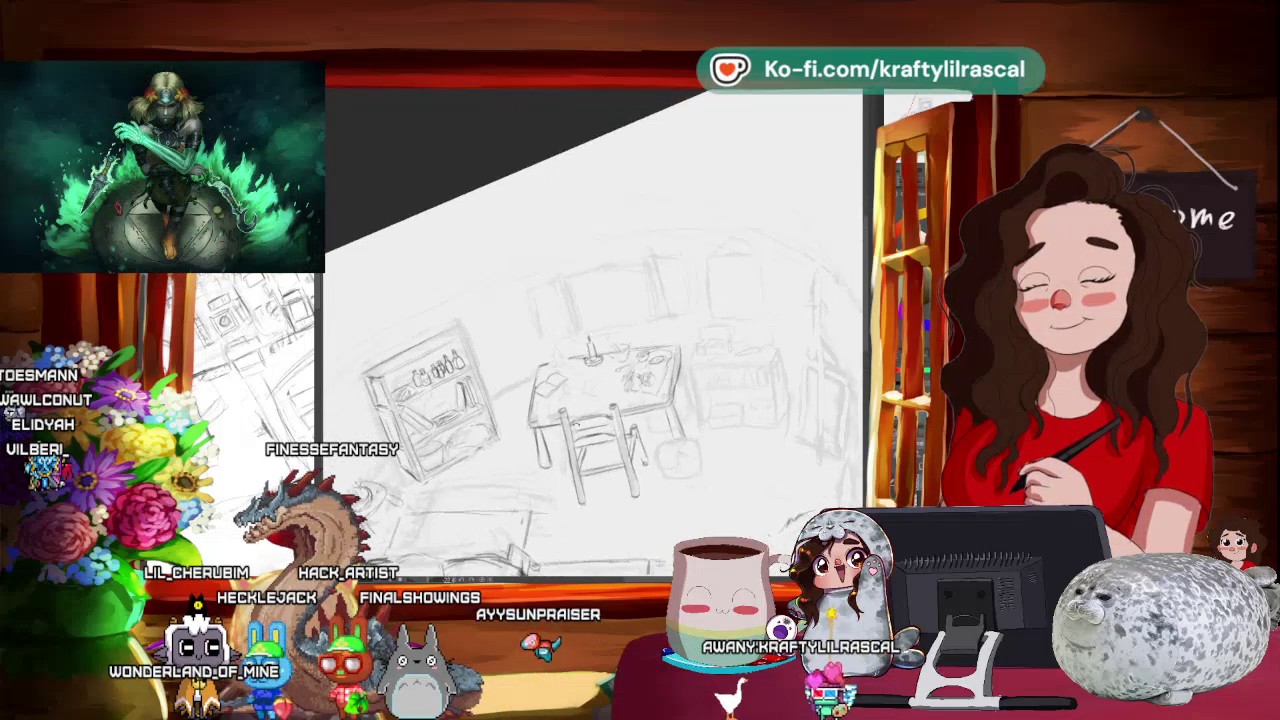
pyautogui.moveTo(688, 294); pyautogui.dragTo(690, 150)
pyautogui.moveTo(600, 330); pyautogui.dragTo(560, 380)
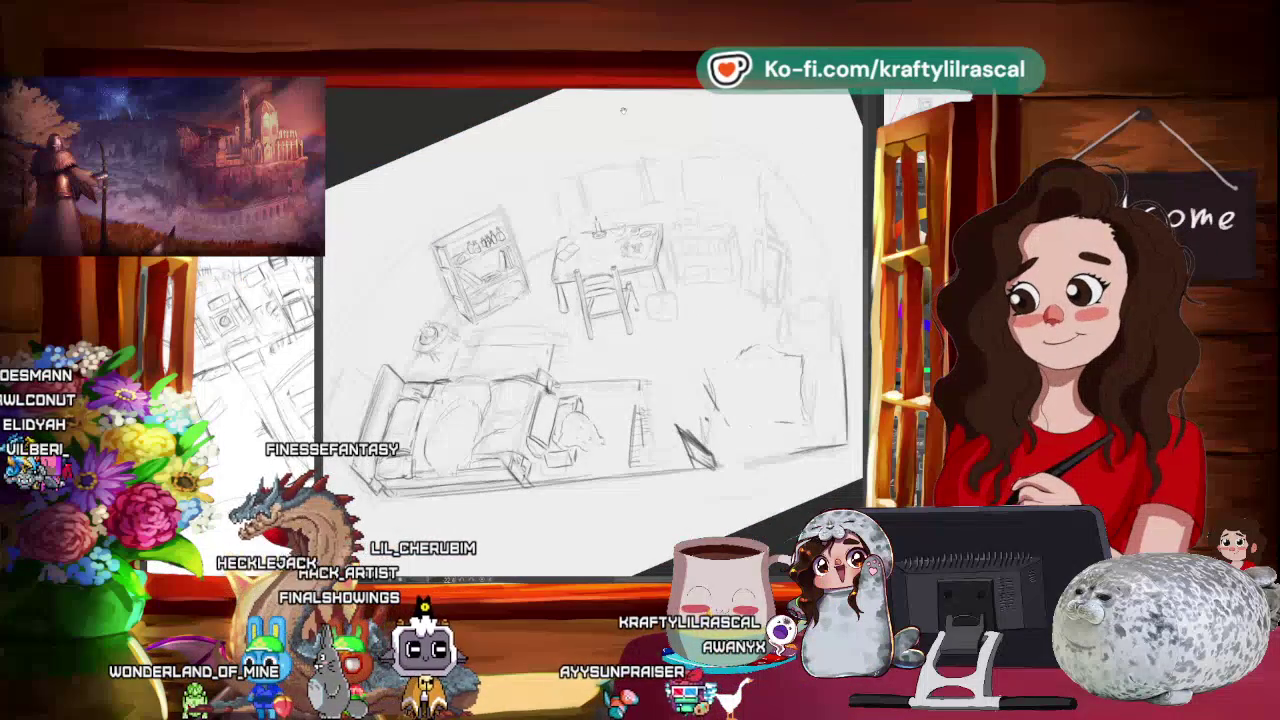
pyautogui.moveTo(600, 330); pyautogui.dragTo(640, 300)
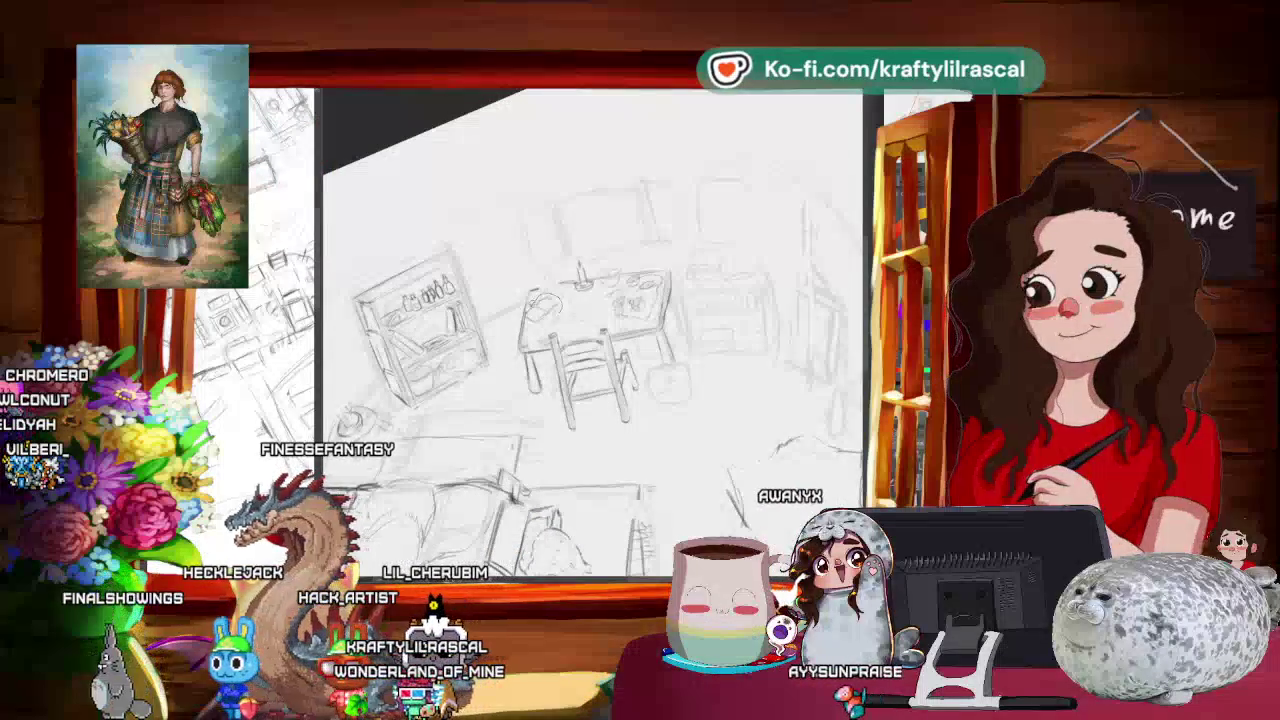
# - Enlarge and shift the pen-like object near the table's front edge, confirm it, and zoom in
pyautogui.hotkey('ctrl', 'a')
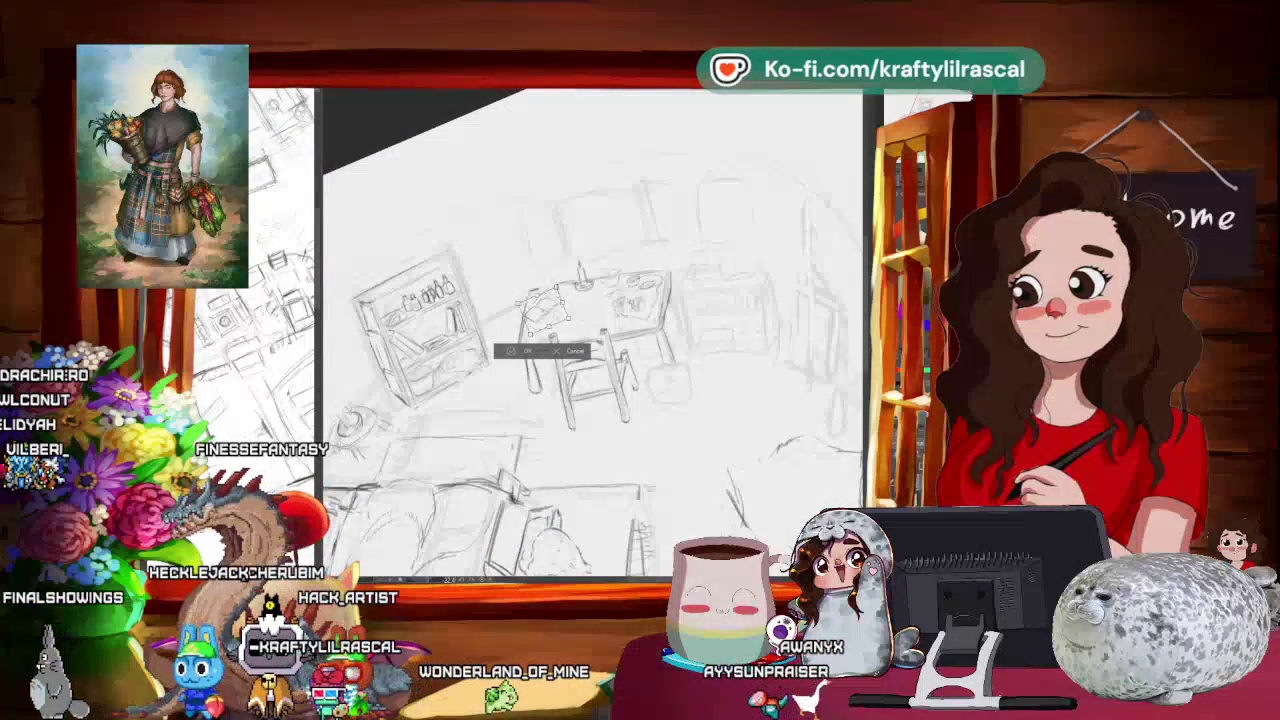
pyautogui.moveTo(515, 295); pyautogui.dragTo(580, 275)
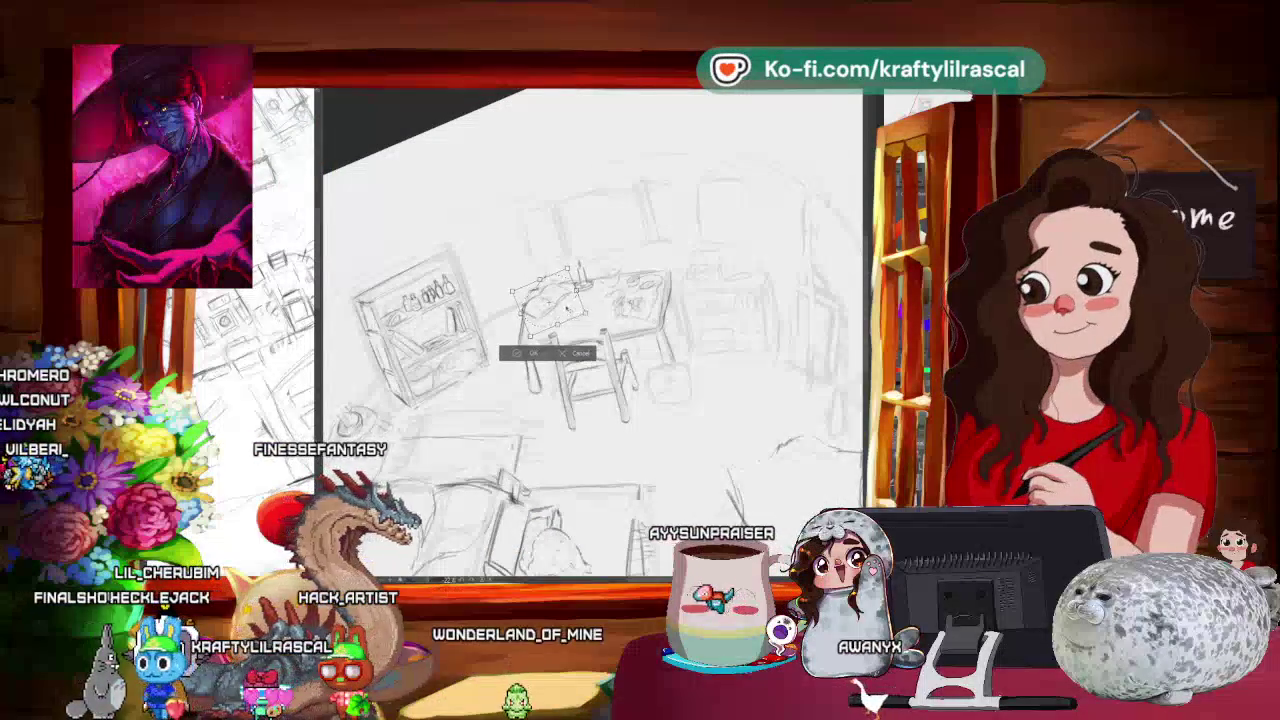
pyautogui.press('Return')
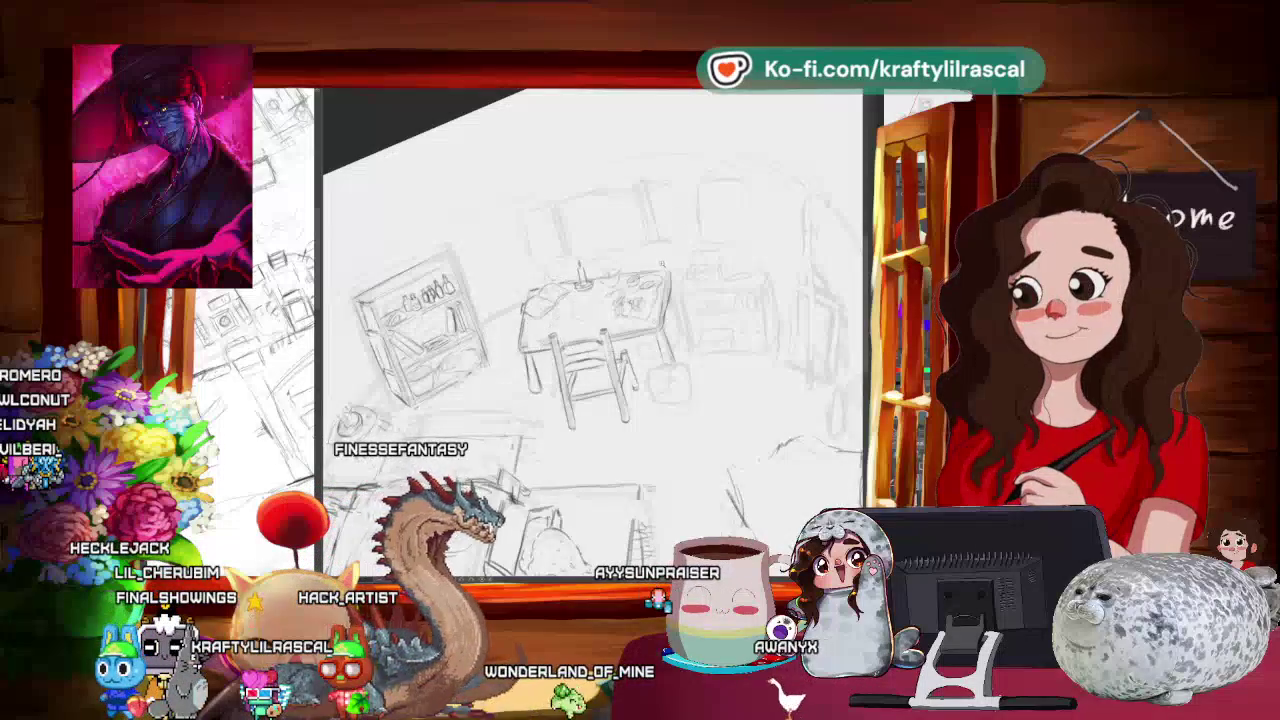
pyautogui.scroll(2, 590, 330)
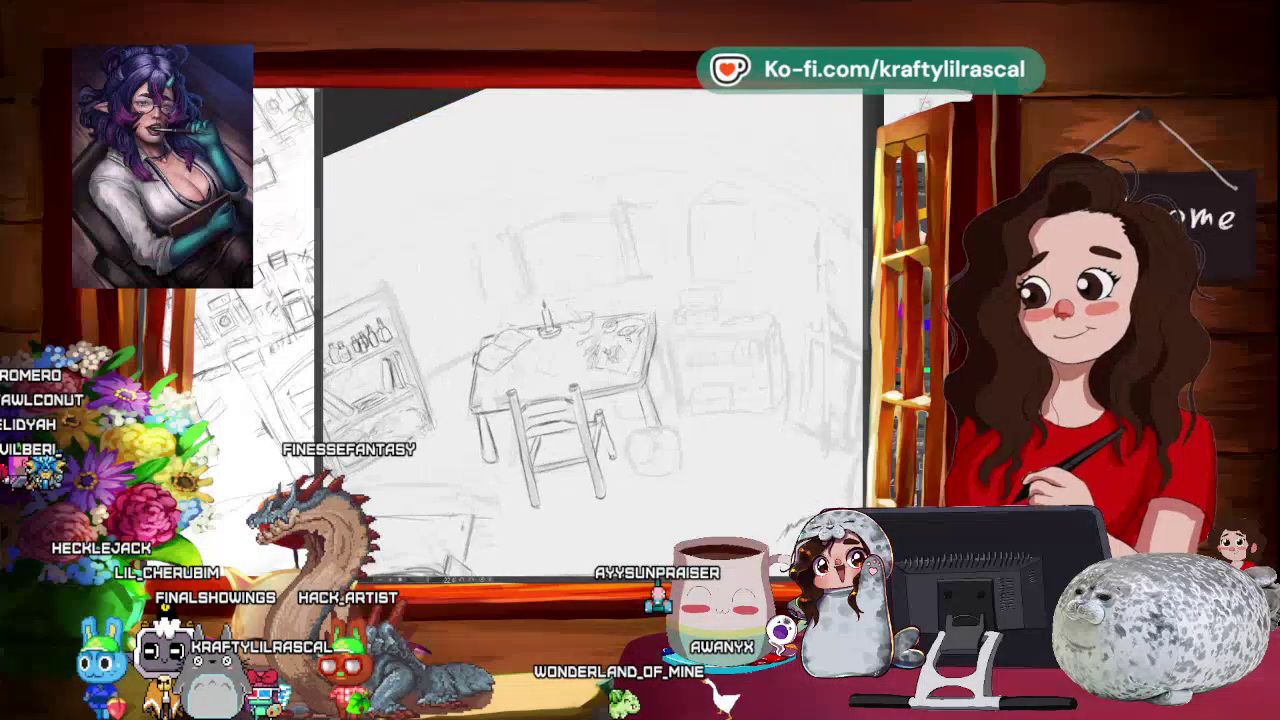
pyautogui.scroll(2, 590, 330)
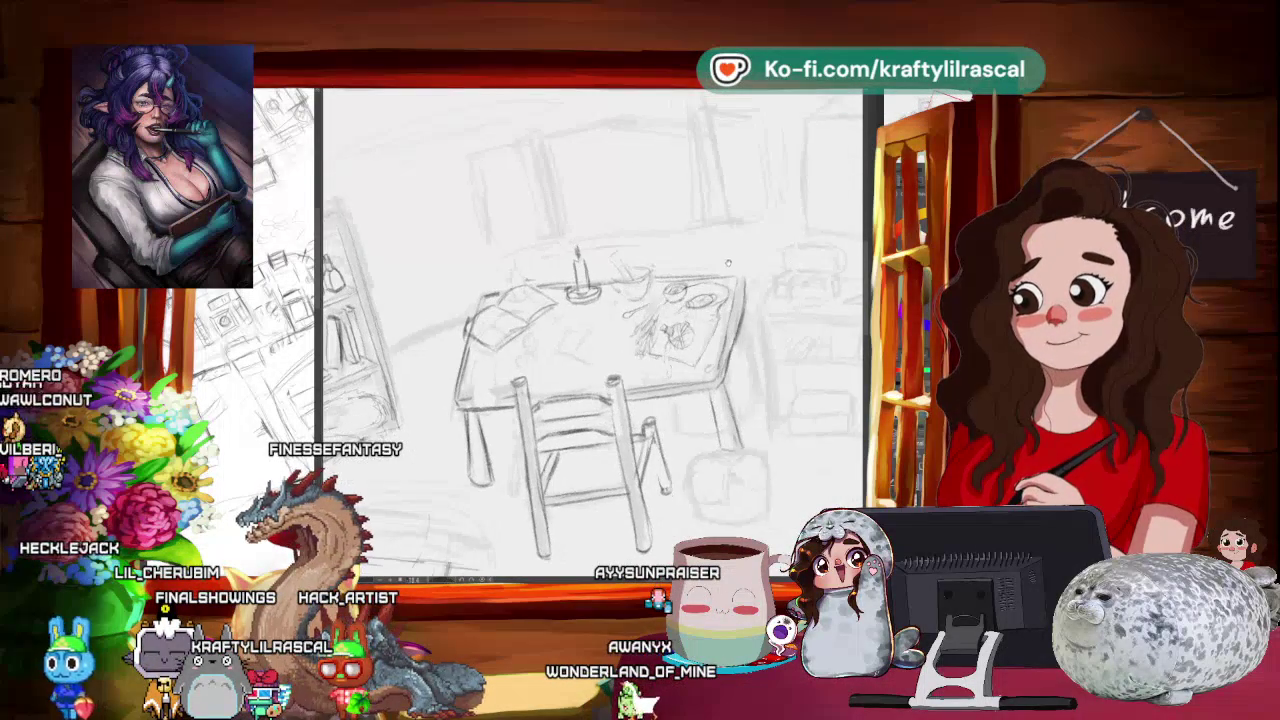
pyautogui.scroll(1, 728, 262)
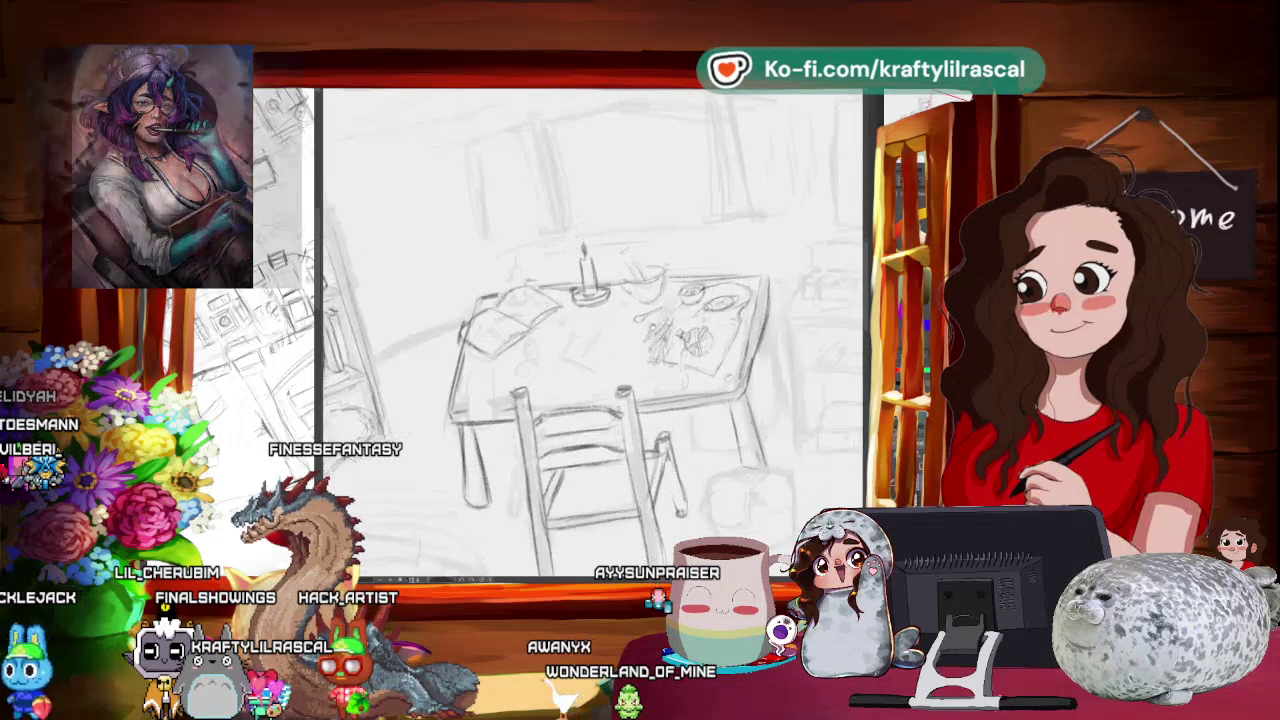
pyautogui.scroll(1, 586, 378)
pyautogui.scroll(1, 586, 378)
pyautogui.scroll(1, 585, 380)
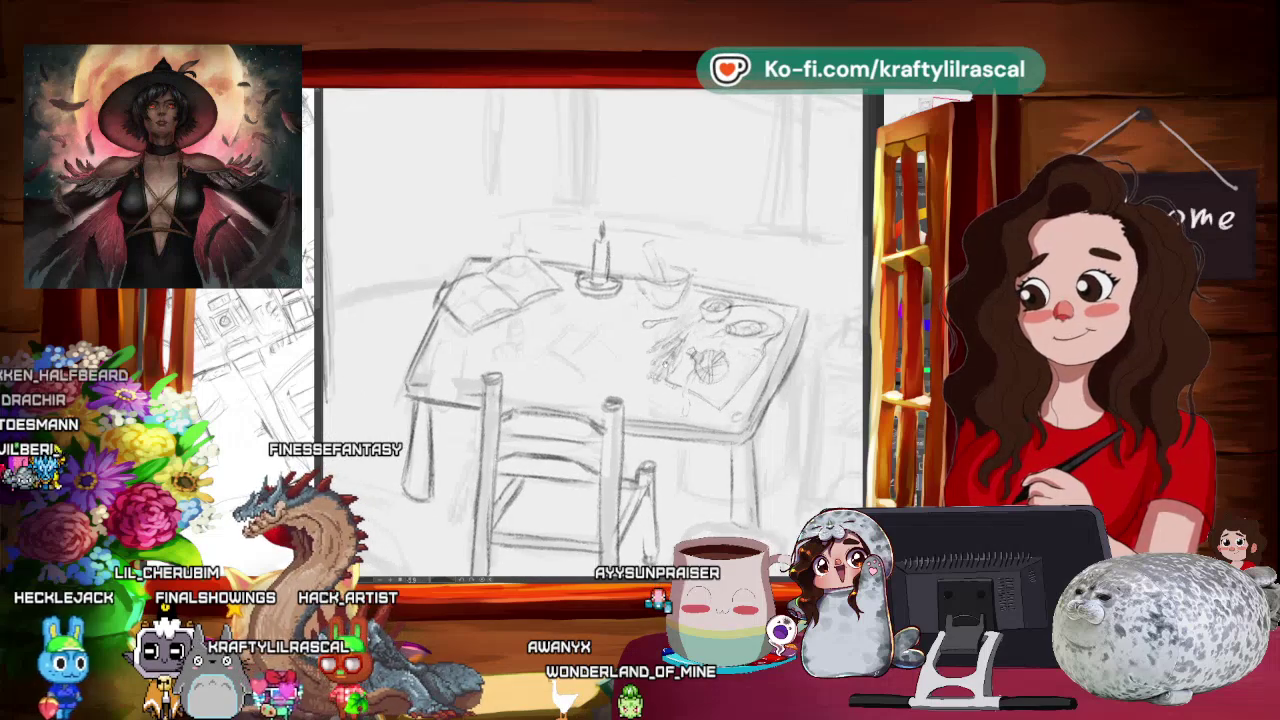
pyautogui.scroll(1, 585, 380)
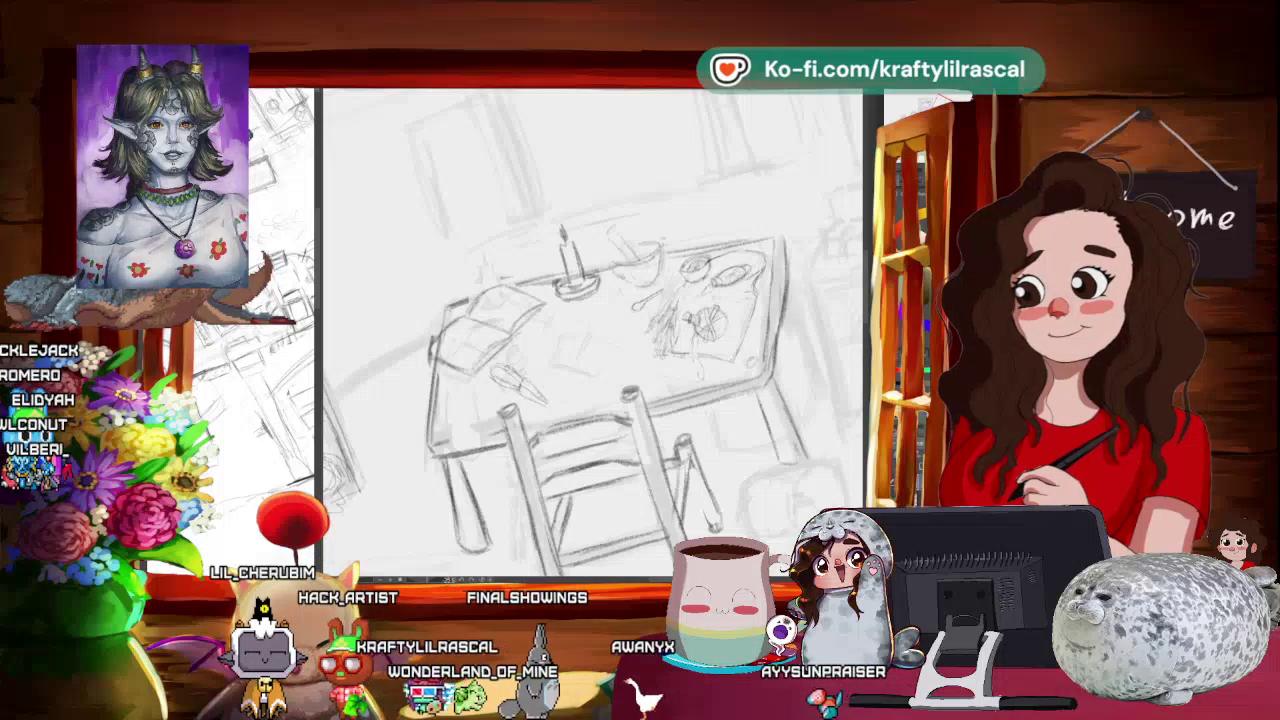
# - Zoom onto the tabletop and sketch a pen and small rectangular item beside the open book
pyautogui.scroll(-2, 563, 352)
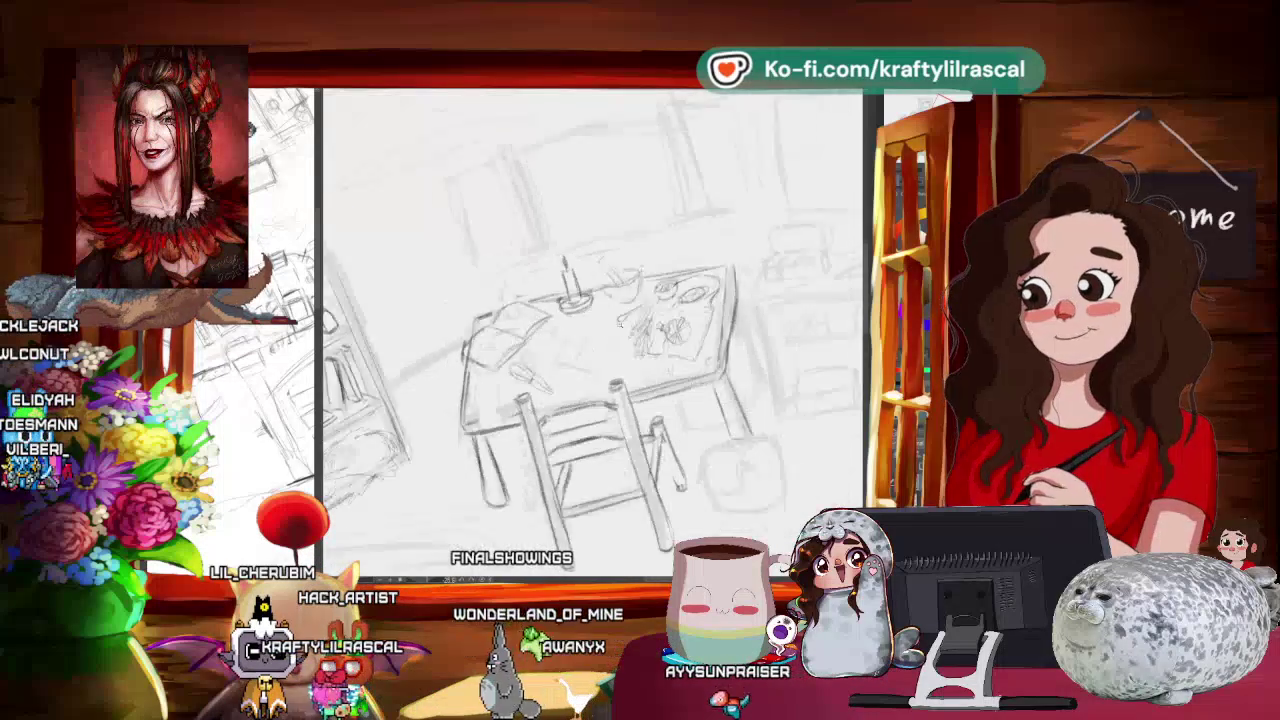
pyautogui.scroll(-3, 563, 352)
pyautogui.scroll(-2, 600, 330)
pyautogui.scroll(2, 594, 357)
pyautogui.scroll(2, 594, 357)
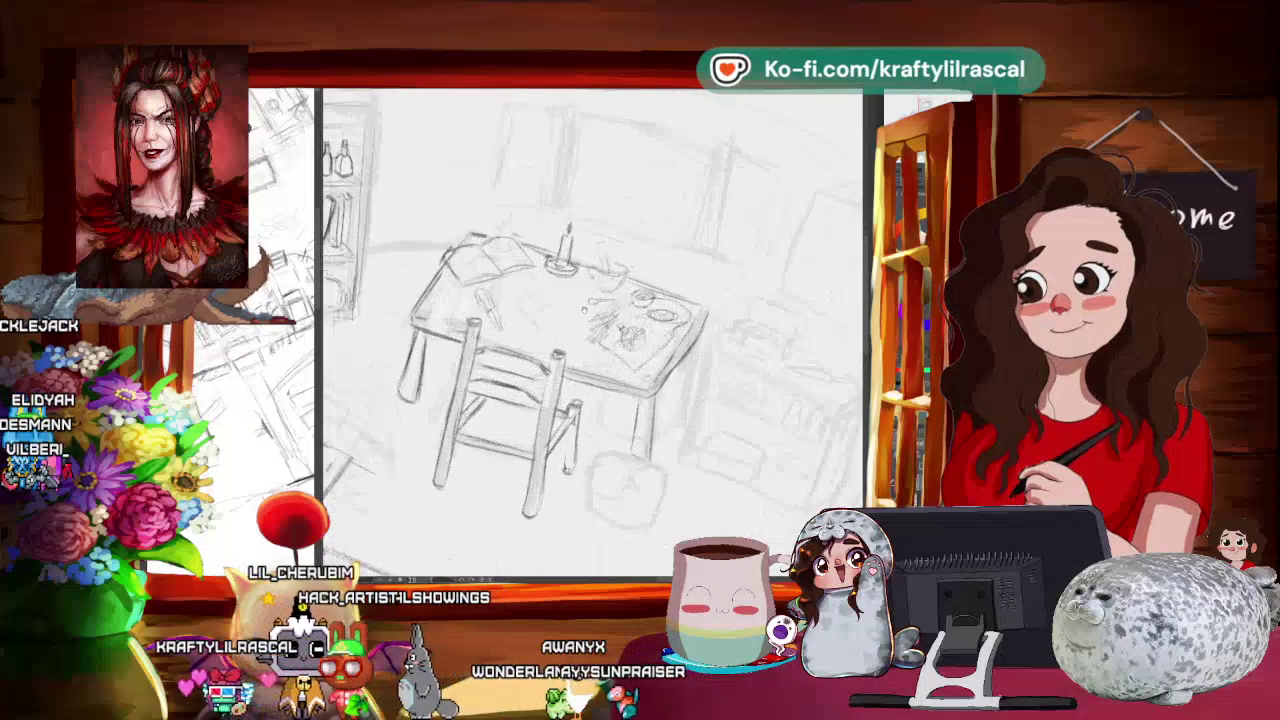
pyautogui.scroll(1, 594, 357)
pyautogui.scroll(2, 594, 357)
pyautogui.scroll(1, 594, 357)
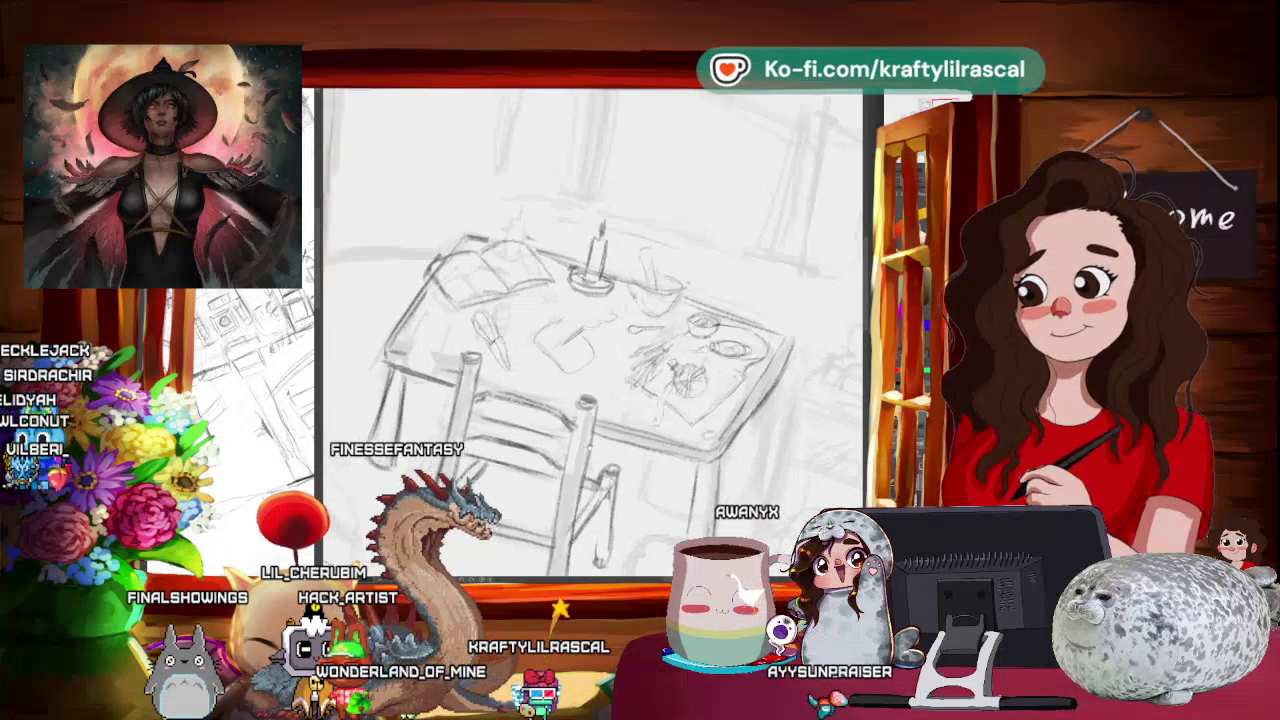
# - Zoom out and tilt the canvas, then turn it nearly level to view the whole bedroom sketch
pyautogui.scroll(-2, 593, 330)
pyautogui.scroll(-2, 593, 330)
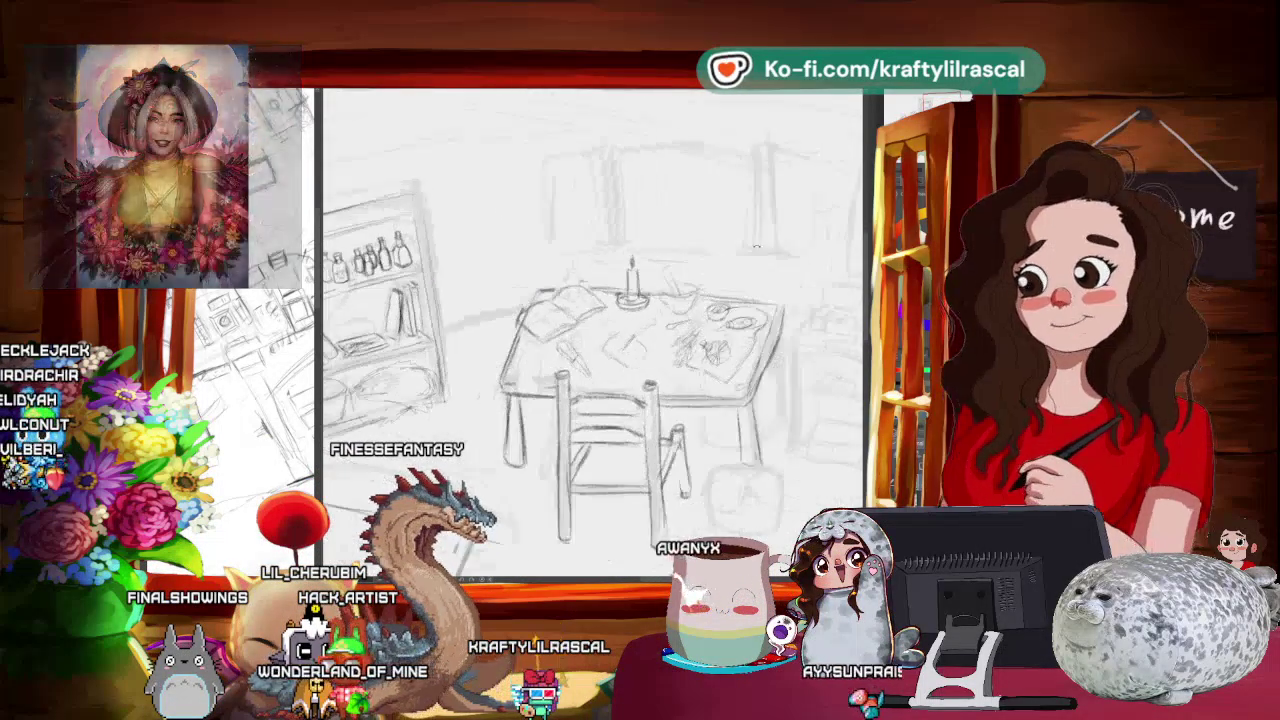
pyautogui.moveTo(593, 330); pyautogui.dragTo(680, 260)
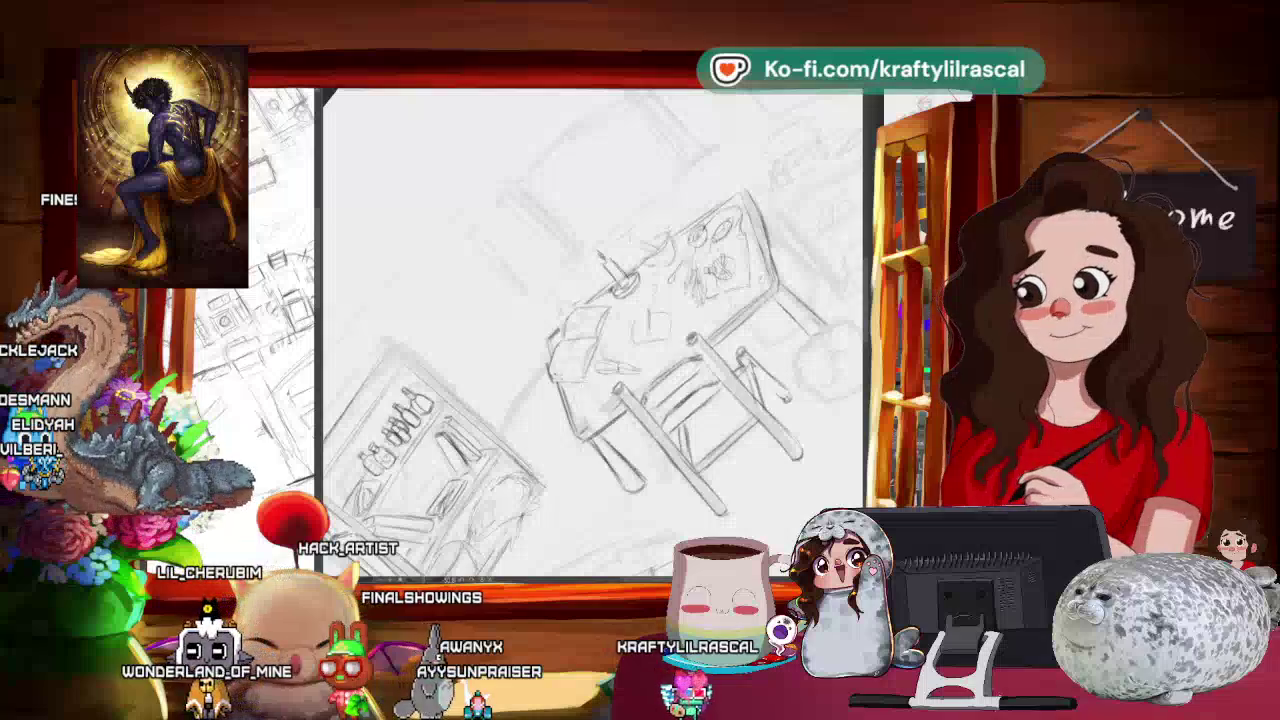
pyautogui.scroll(-3, 595, 330)
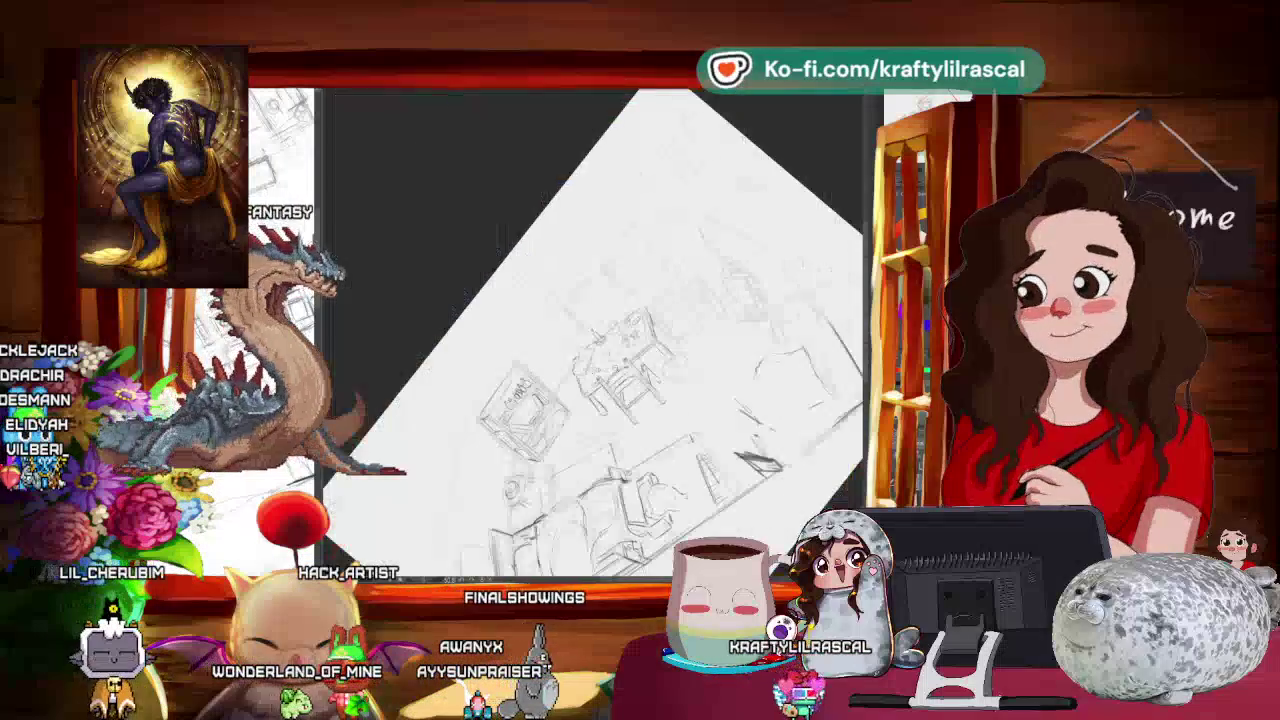
pyautogui.moveTo(700, 330)
pyautogui.mouseDown()
pyautogui.moveTo(791, 410)
pyautogui.moveTo(686, 473)
pyautogui.moveTo(625, 452)
pyautogui.moveTo(635, 460)
pyautogui.mouseUp()
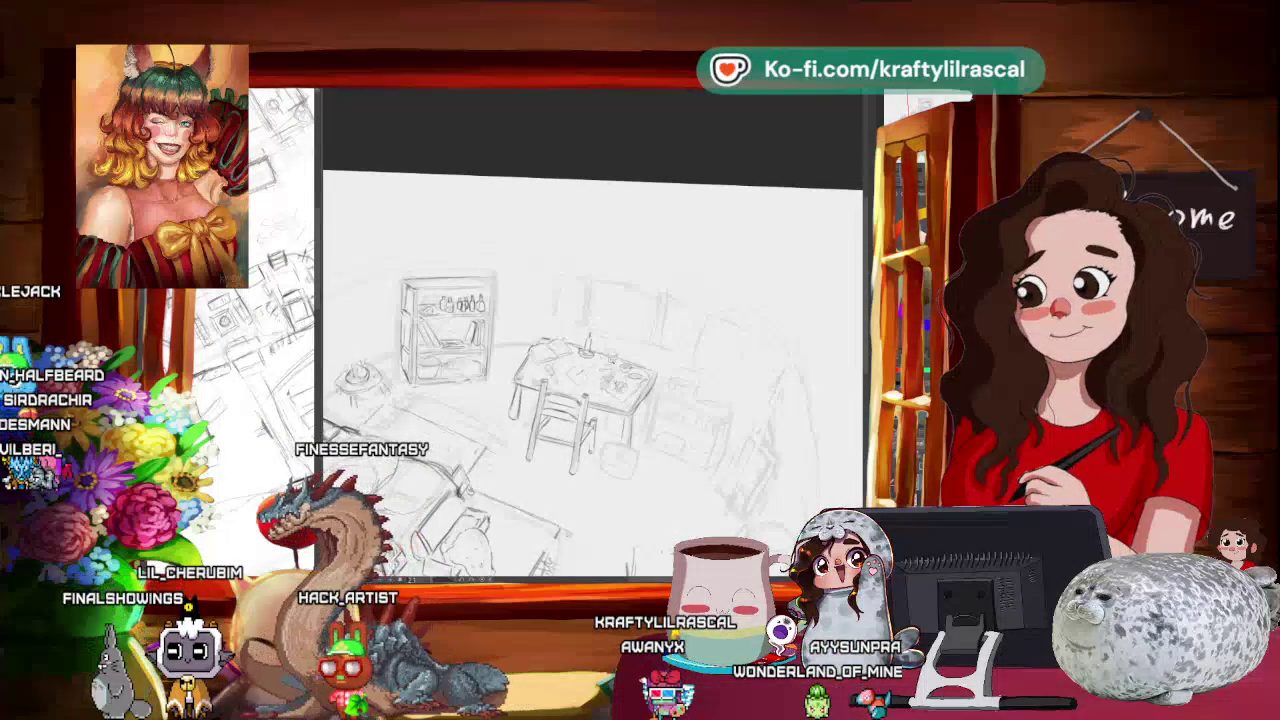
# - Fit the drawing to the window, then transform and commit the reshaped table sketch
pyautogui.hotkey('ctrl', '+')
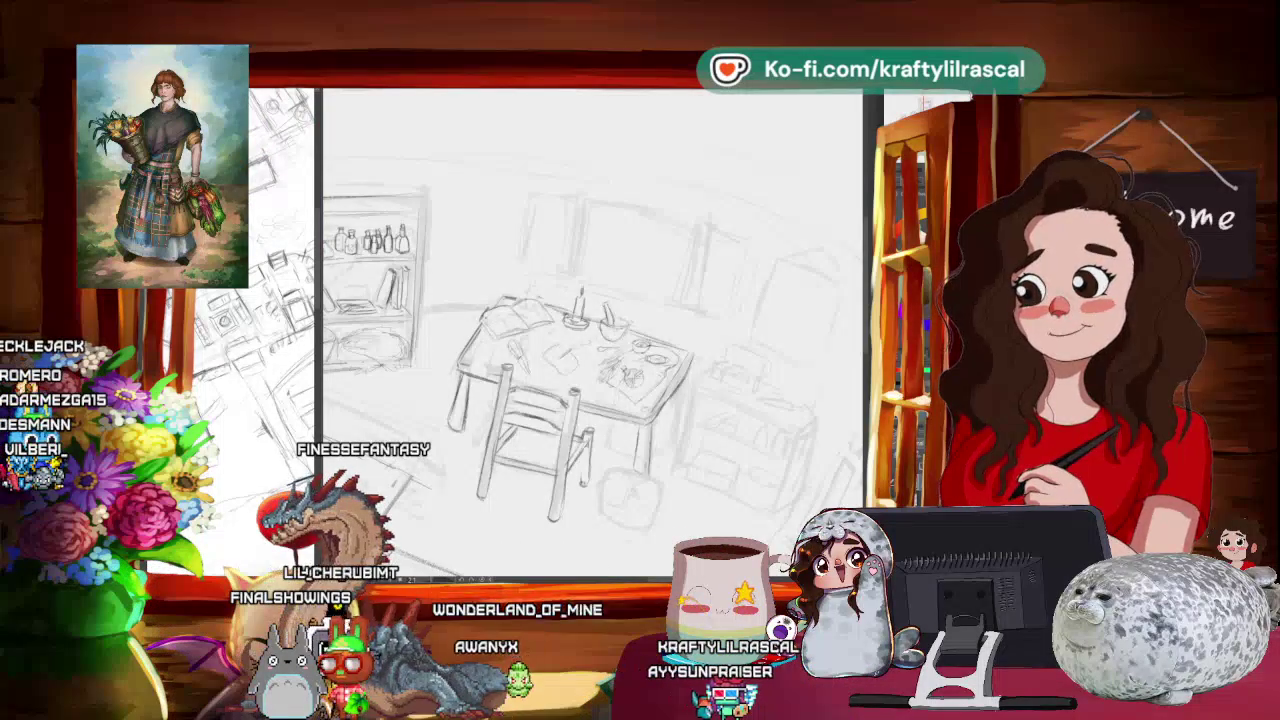
pyautogui.scroll(-3, 592, 380)
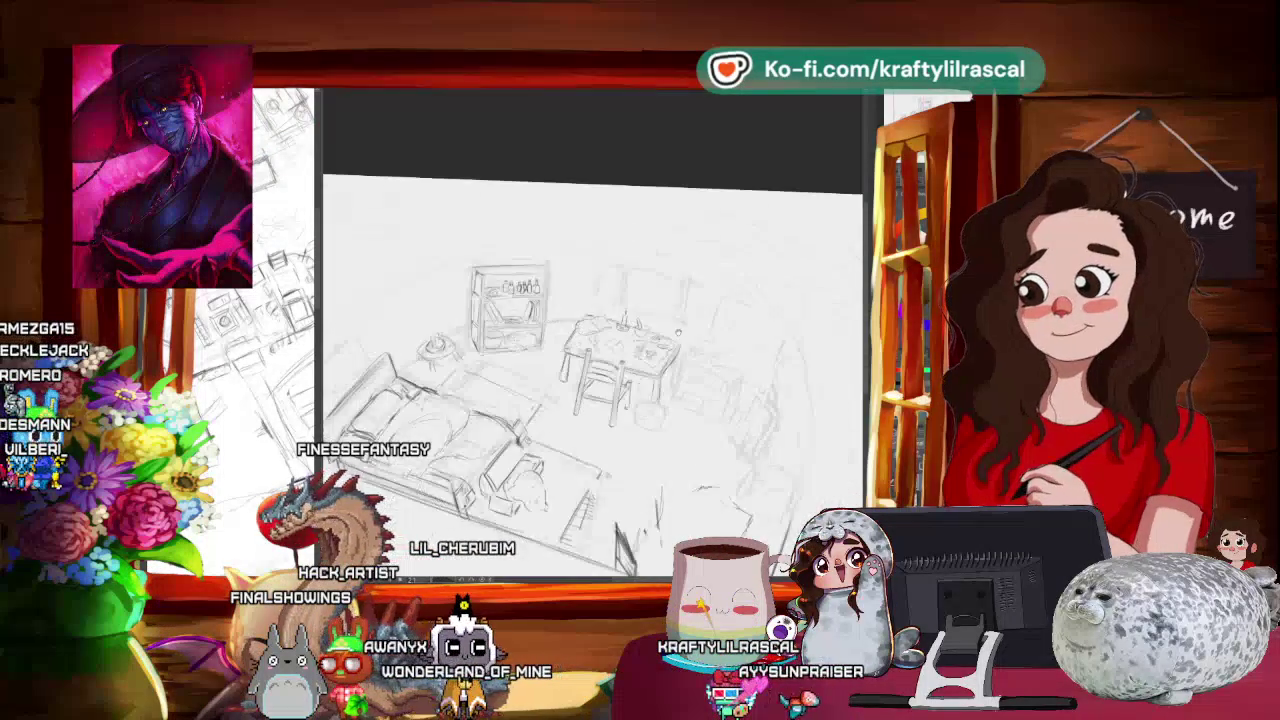
pyautogui.scroll(3, 500, 400)
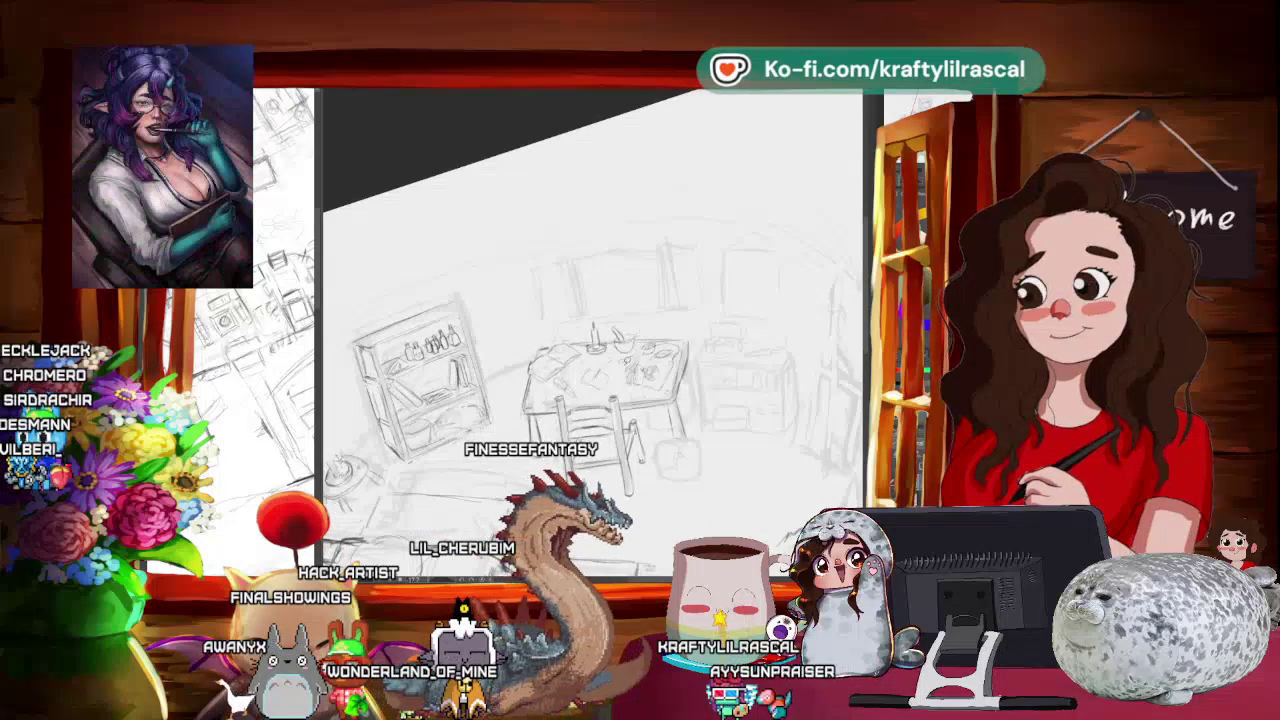
pyautogui.hotkey('ctrl', 't')
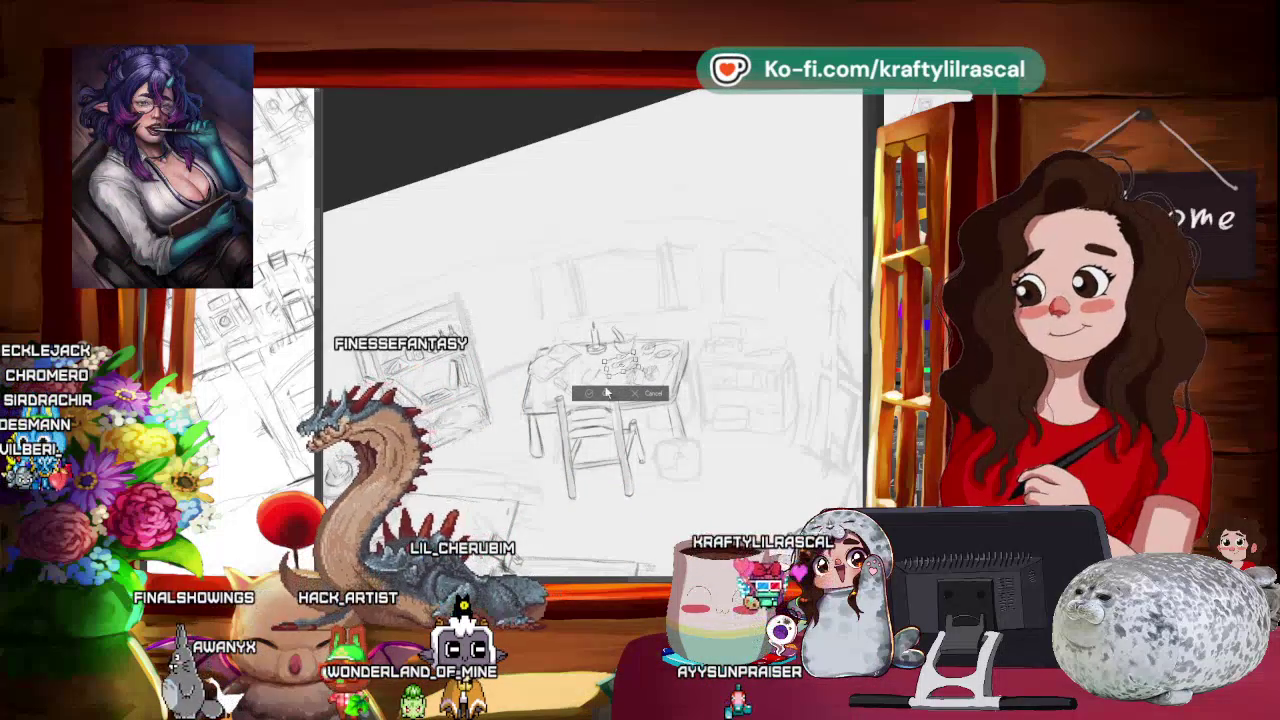
pyautogui.press('Return')
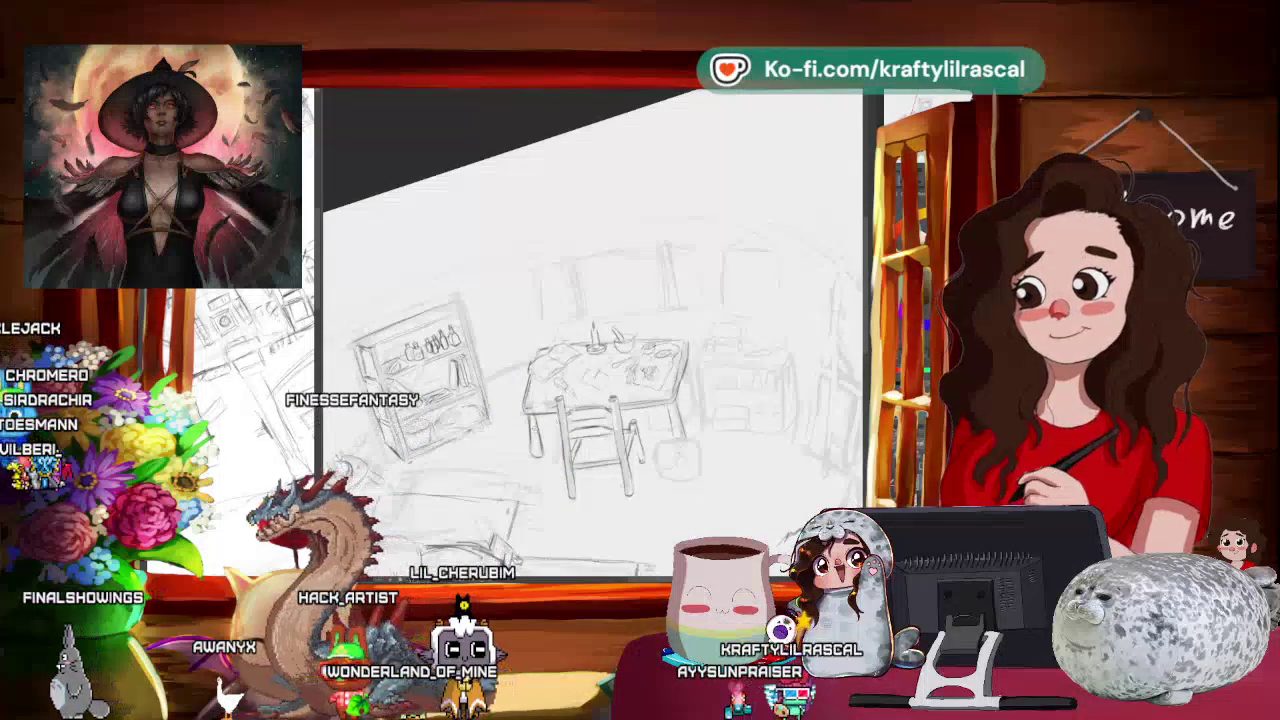
pyautogui.scroll(1, 590, 330)
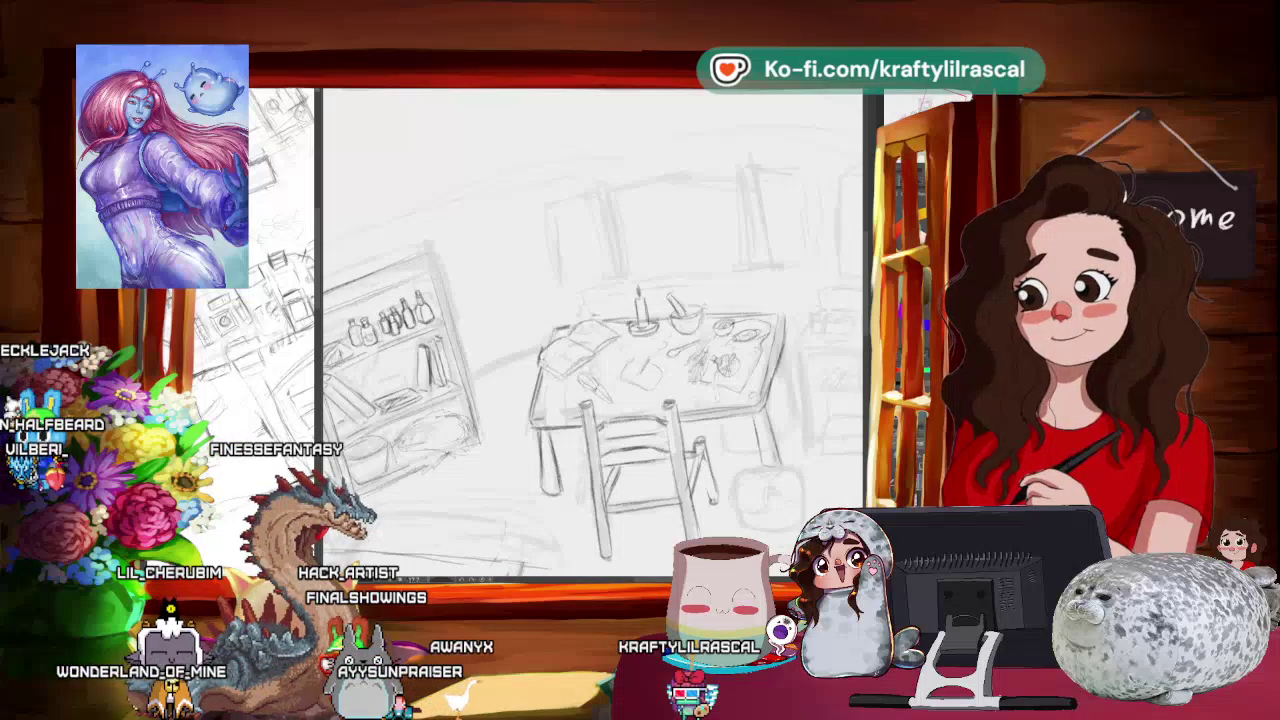
pyautogui.scroll(2, 497, 372)
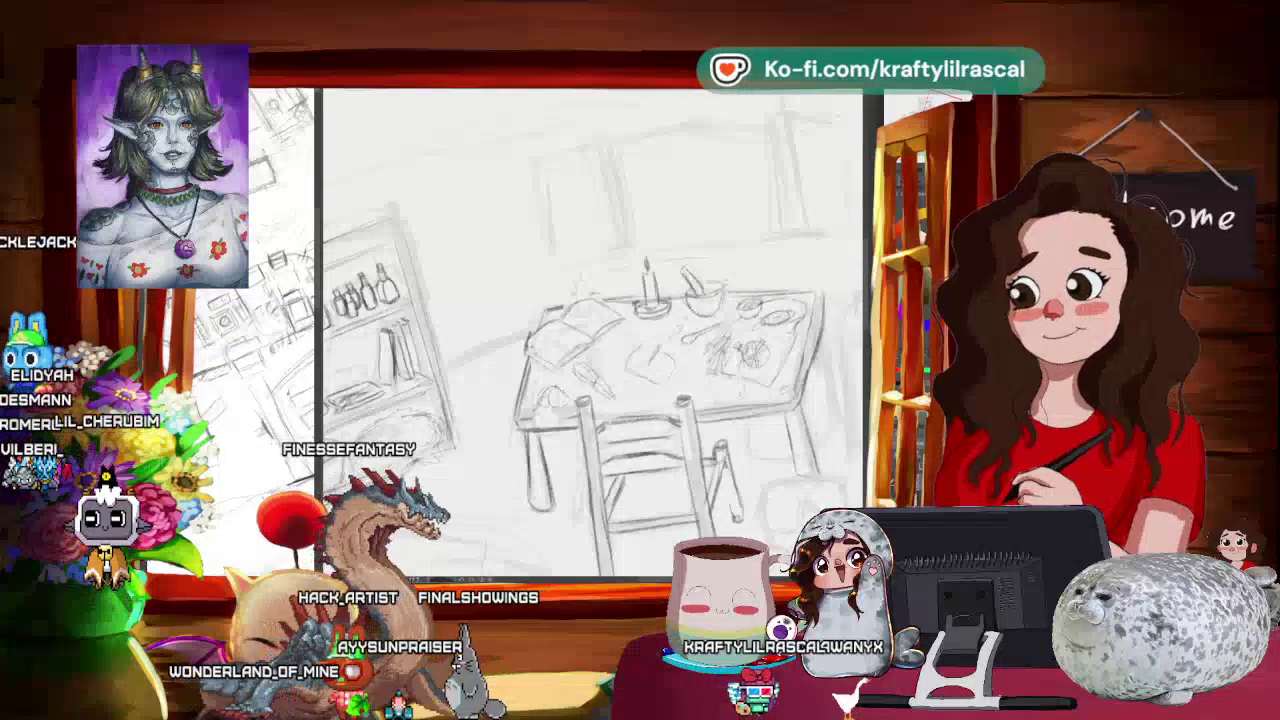
pyautogui.scroll(-3, 590, 330)
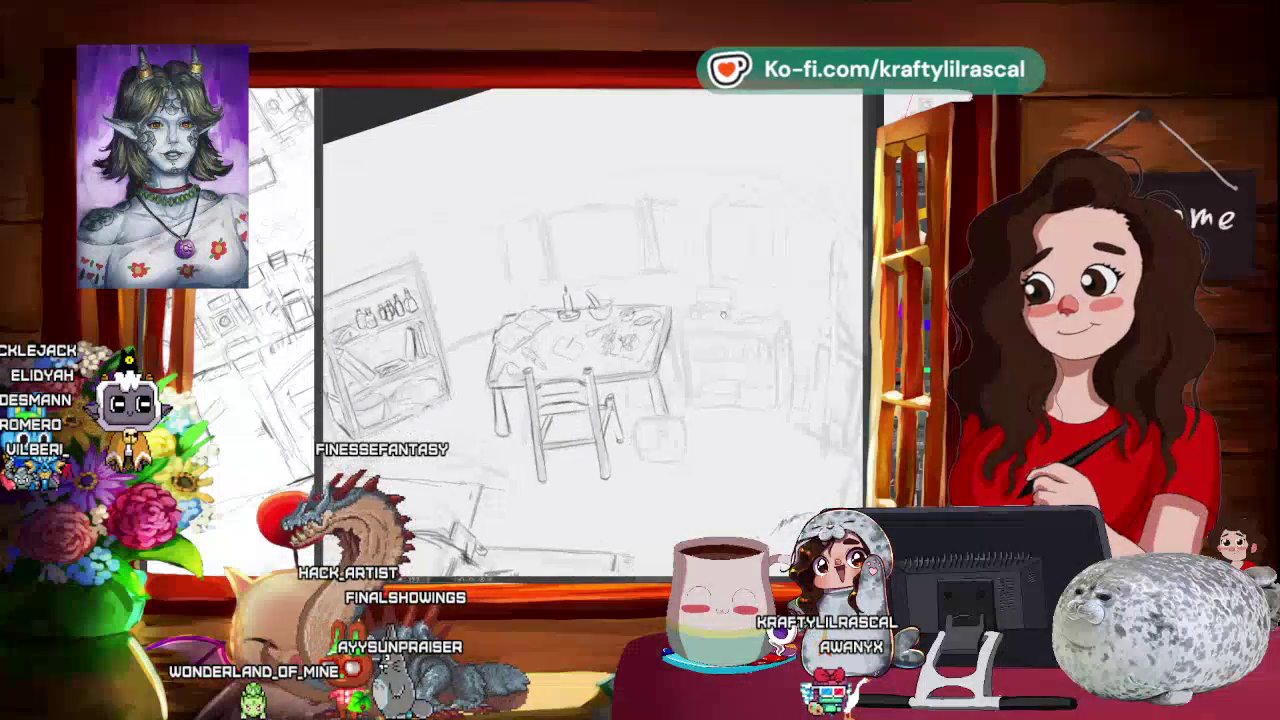
pyautogui.scroll(-3, 681, 327)
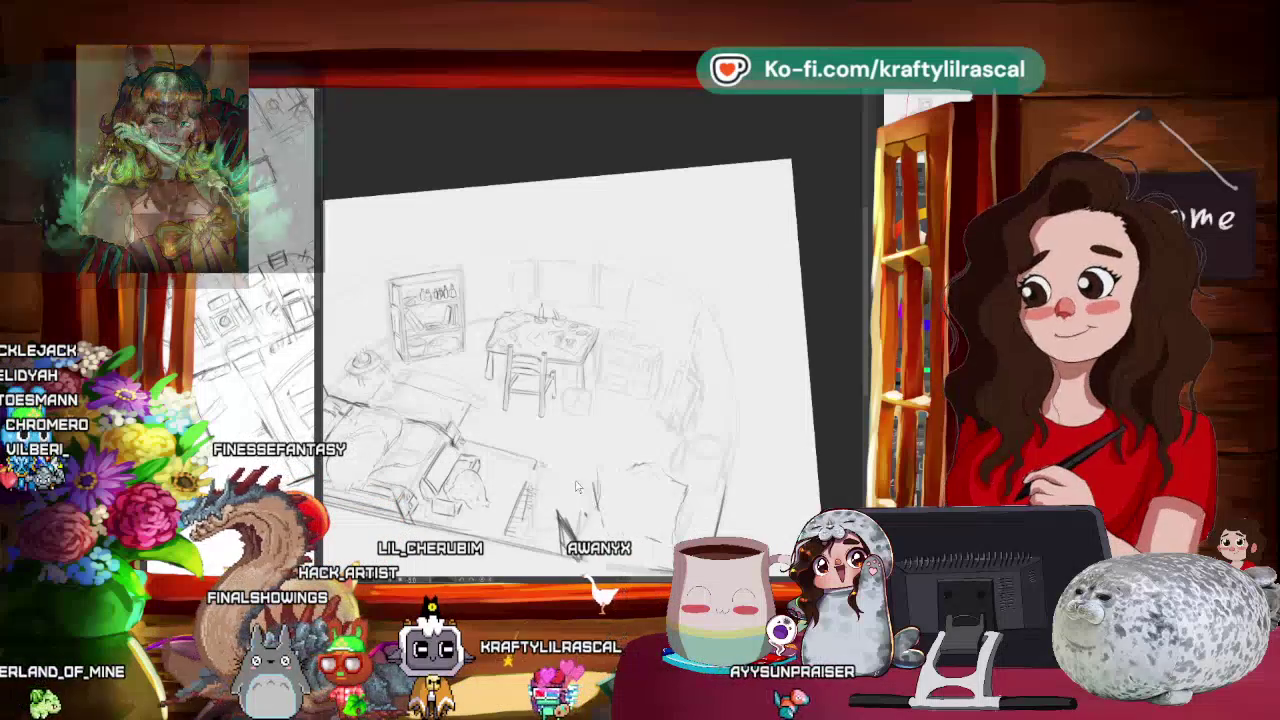
pyautogui.scroll(3, 590, 370)
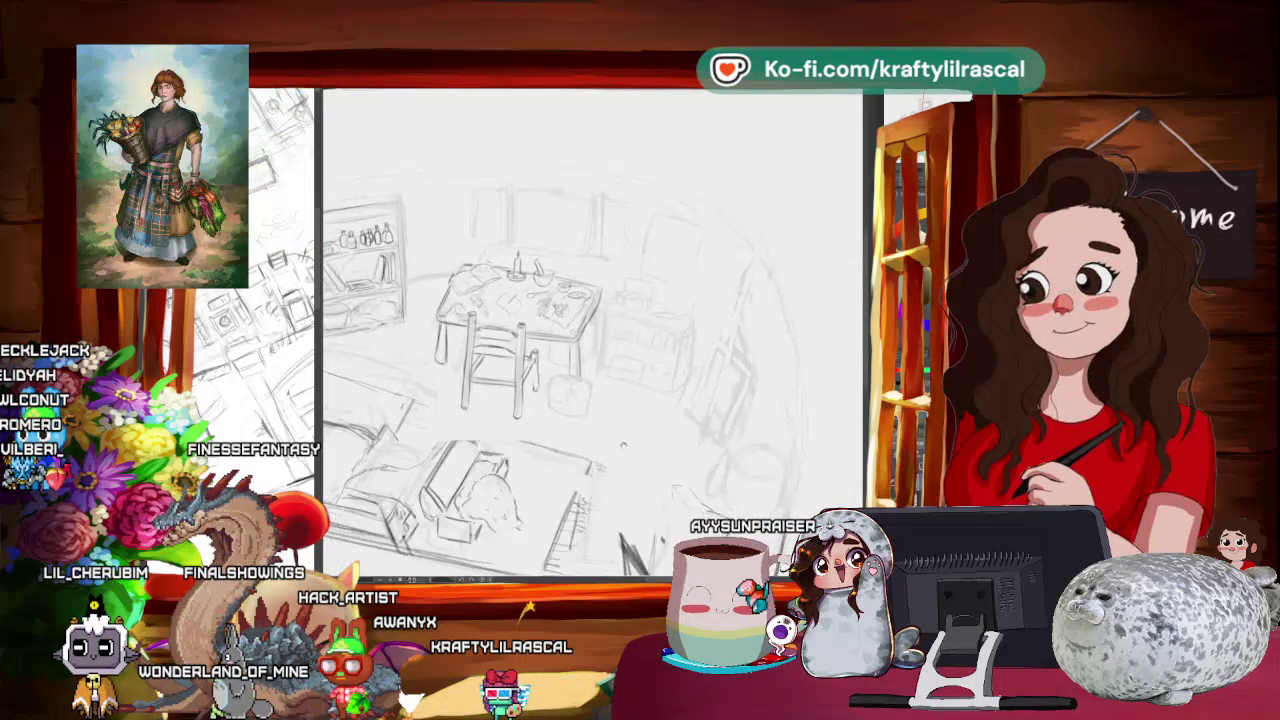
pyautogui.moveTo(522, 467); pyautogui.dragTo(752, 437)
pyautogui.moveTo(590, 330); pyautogui.dragTo(447, 350)
pyautogui.scroll(-5, 729, 373)
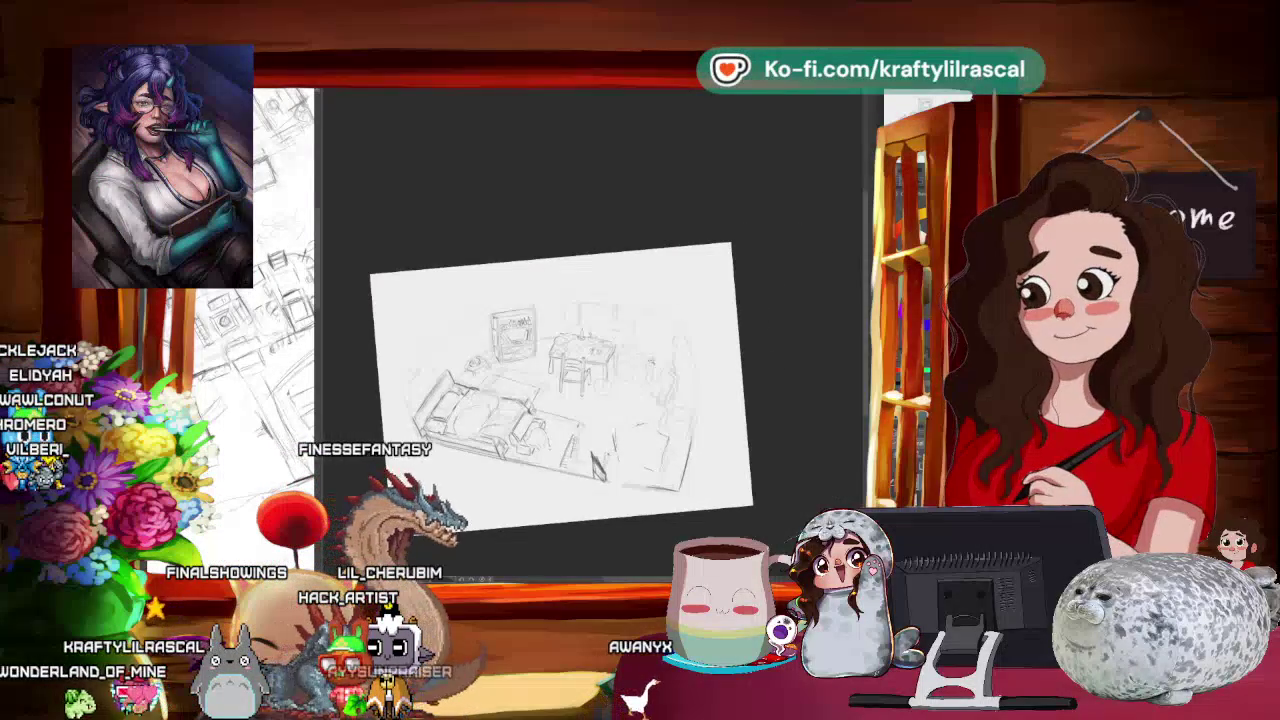
pyautogui.scroll(5, 590, 370)
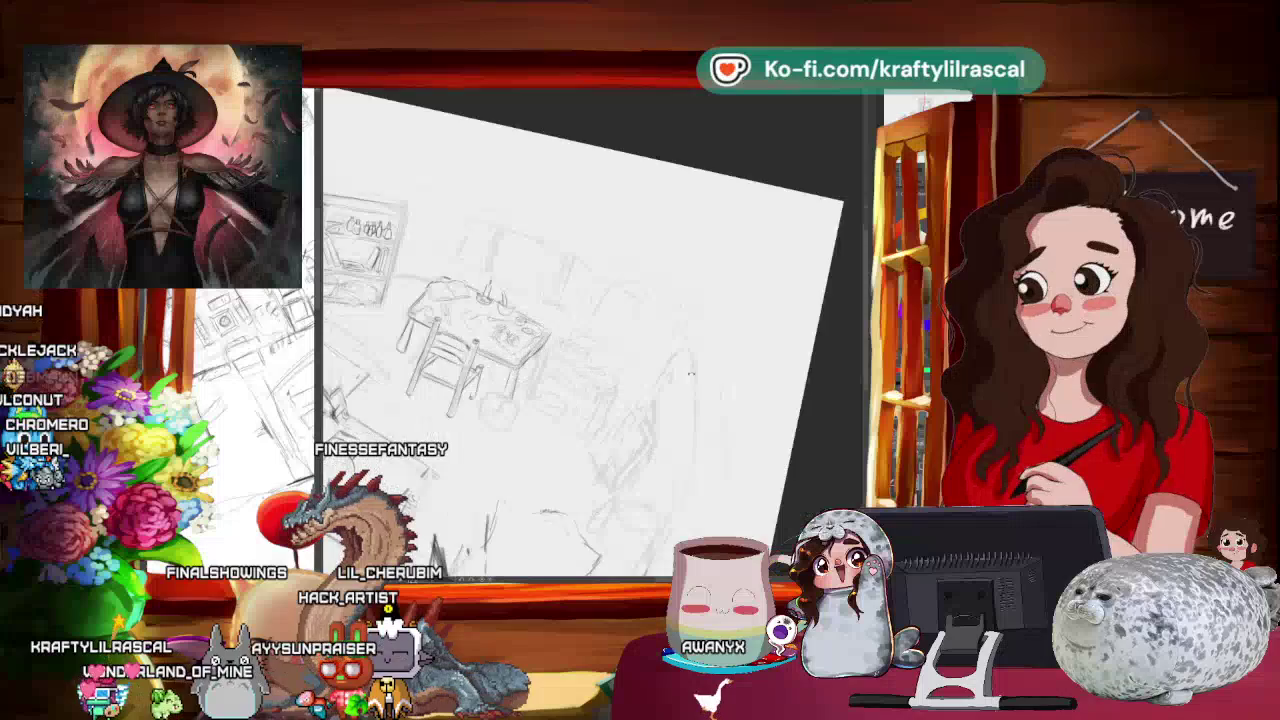
pyautogui.moveTo(620, 384); pyautogui.dragTo(656, 389)
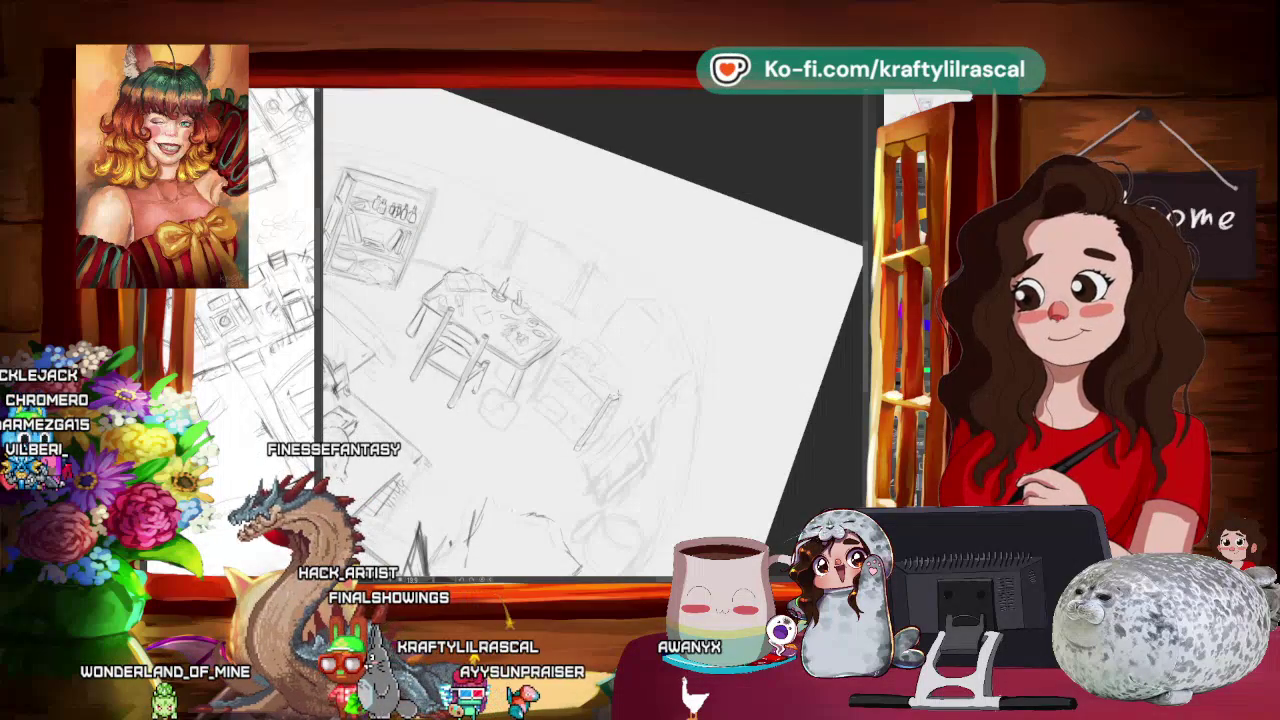
pyautogui.moveTo(590, 330); pyautogui.dragTo(565, 350)
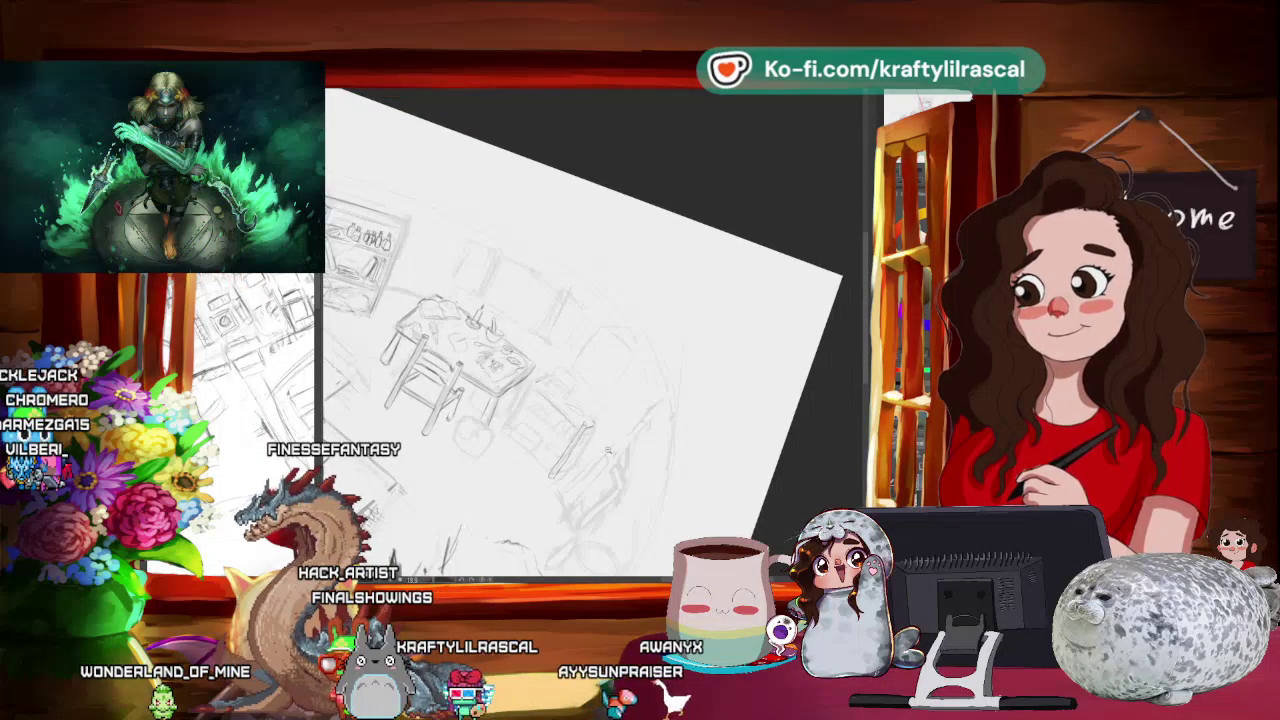
pyautogui.moveTo(608, 450); pyautogui.dragTo(618, 386)
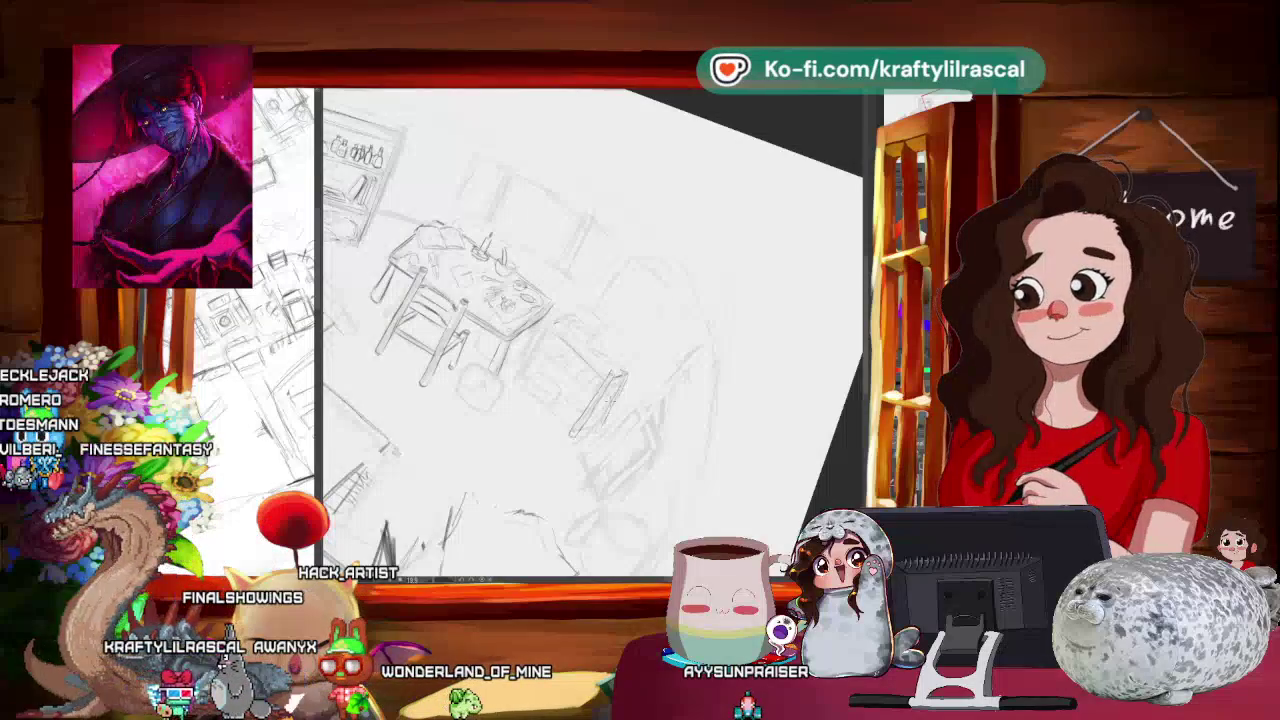
pyautogui.scroll(-3, 738, 336)
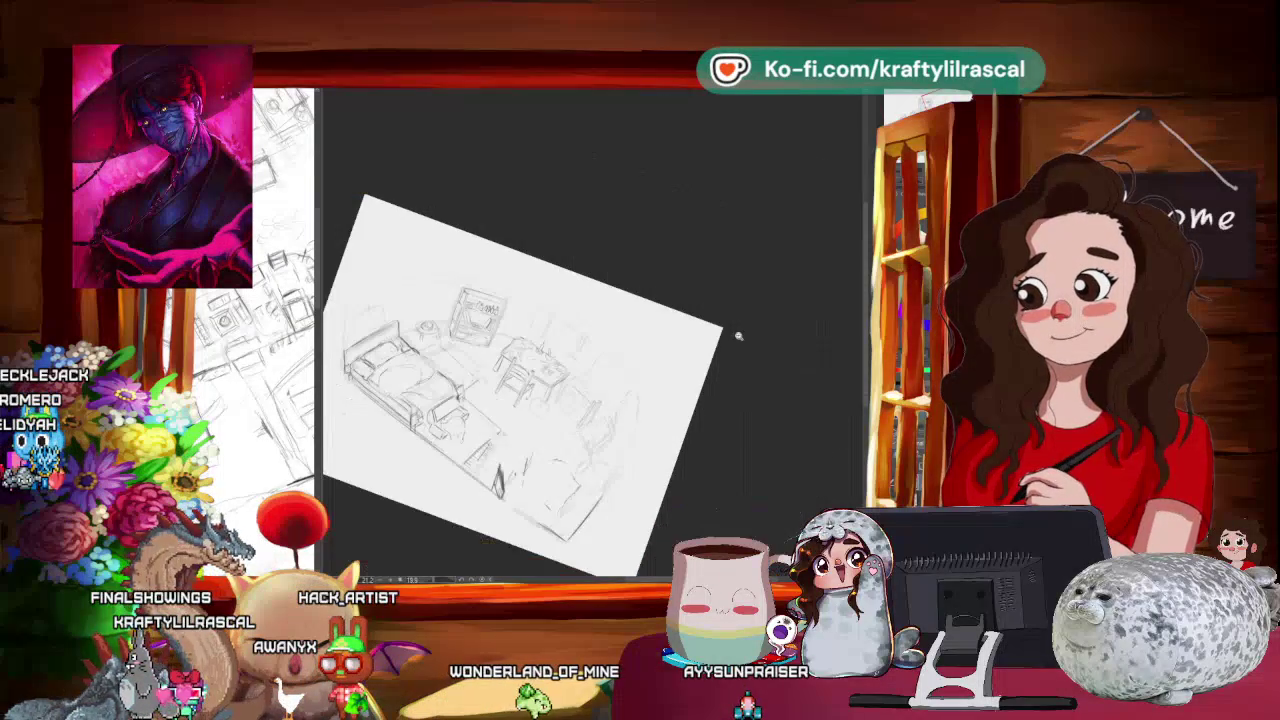
pyautogui.scroll(3, 520, 340)
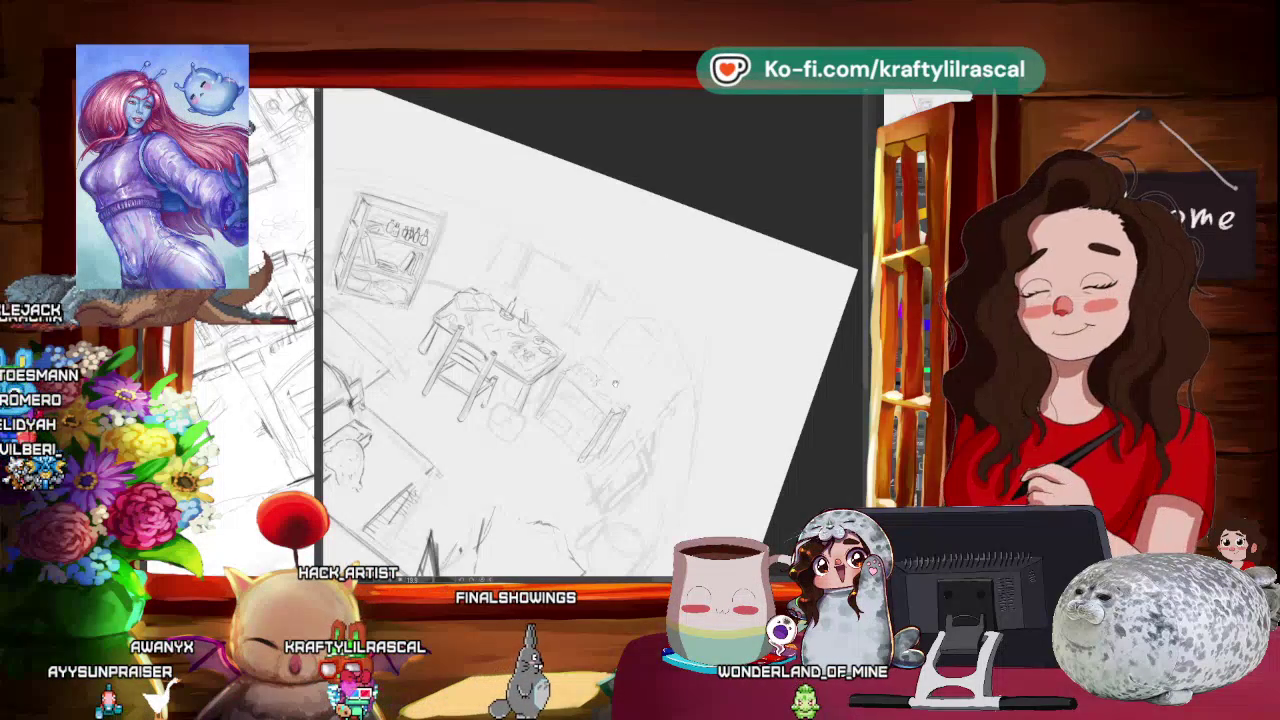
pyautogui.moveTo(640, 320)
pyautogui.mouseDown()
pyautogui.moveTo(683, 348)
pyautogui.moveTo(632, 337)
pyautogui.mouseUp()
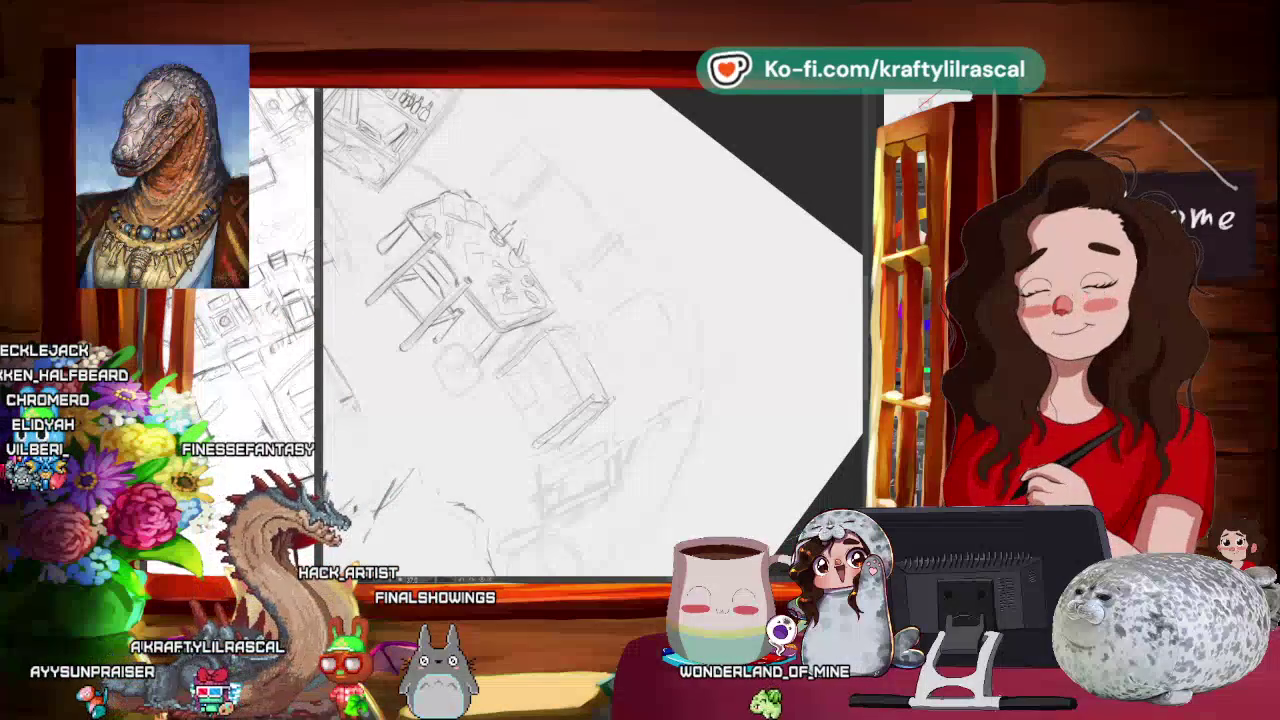
pyautogui.scroll(-5, 695, 197)
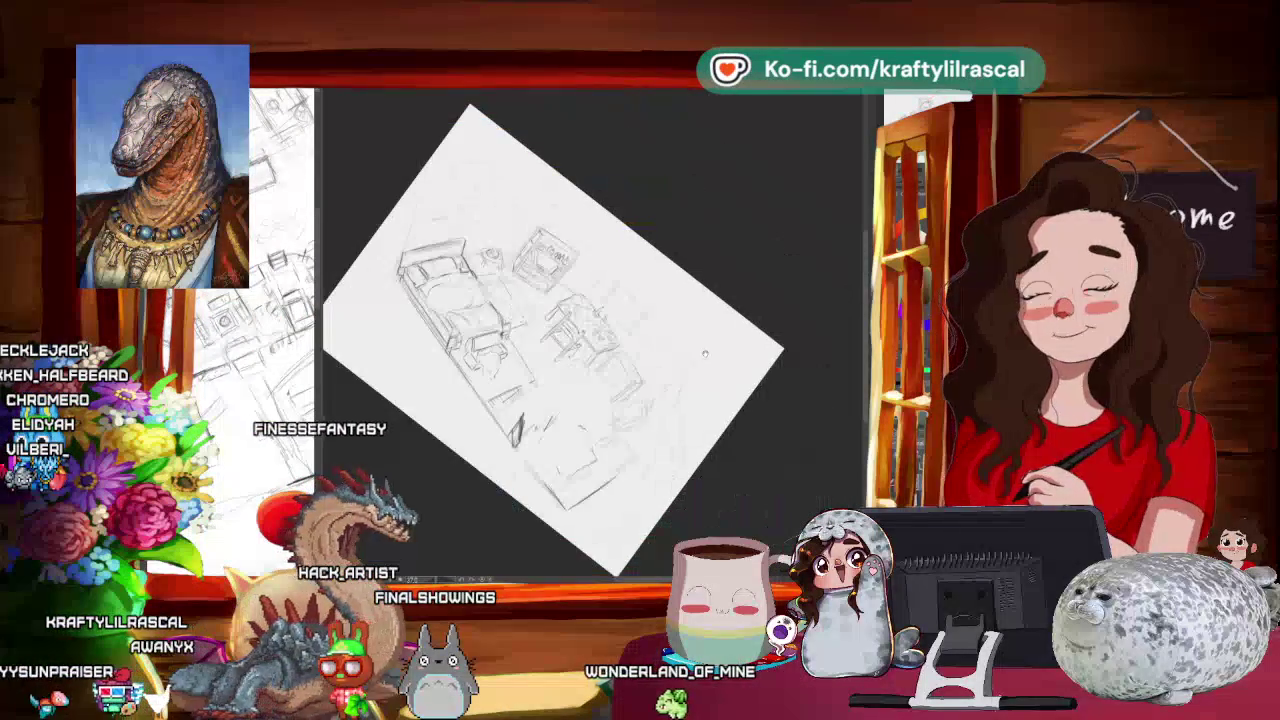
pyautogui.moveTo(600, 300); pyautogui.dragTo(695, 197)
pyautogui.scroll(5, 695, 197)
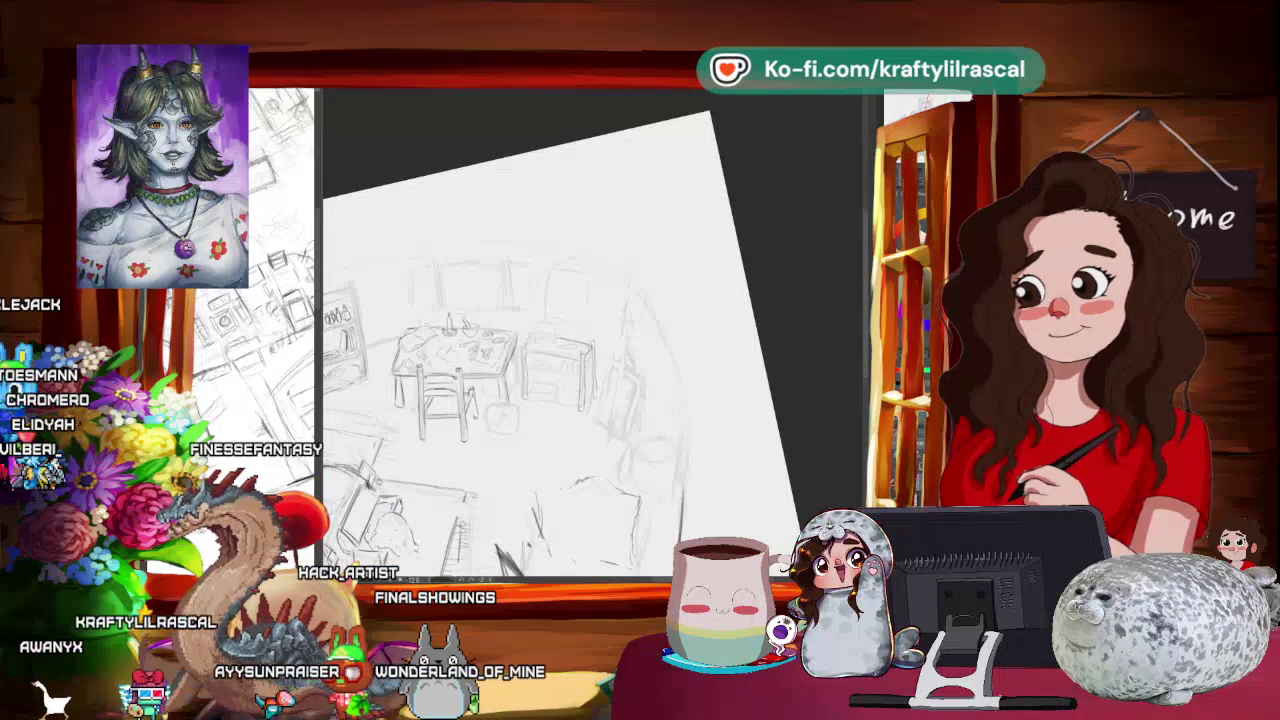
pyautogui.hotkey('alt', 'Tab')
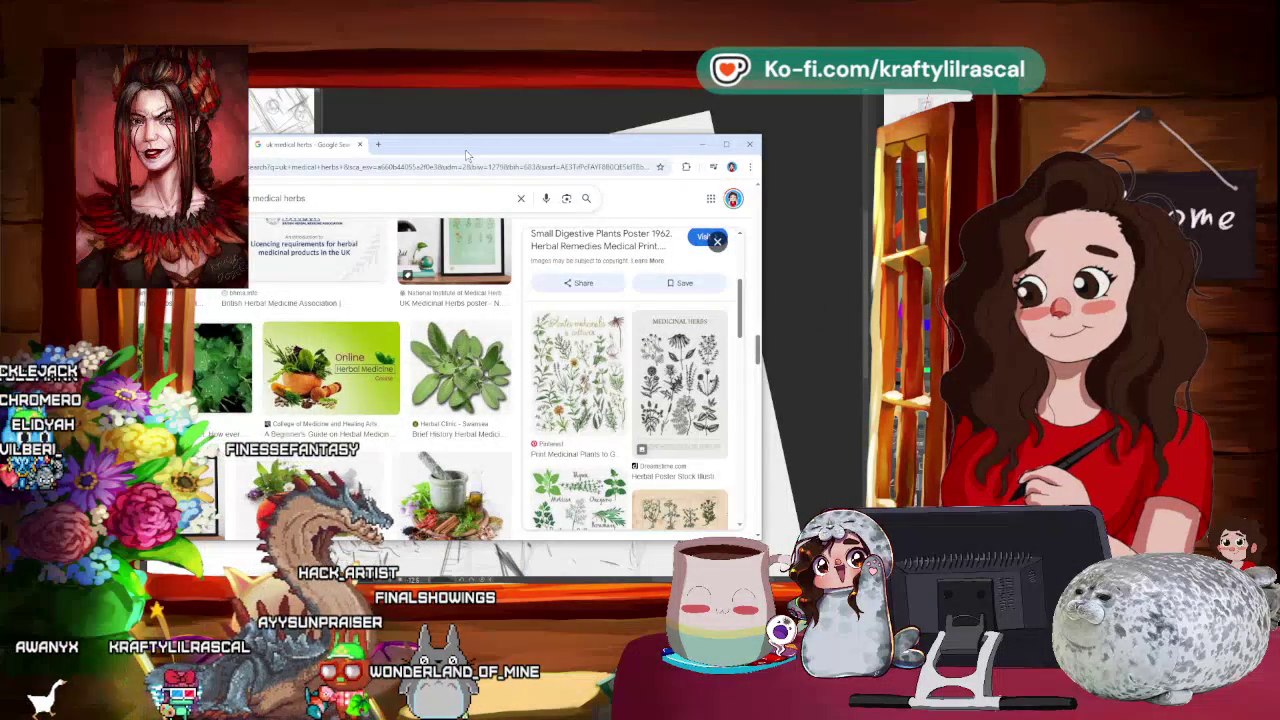
pyautogui.hotkey('alt', 'Tab')
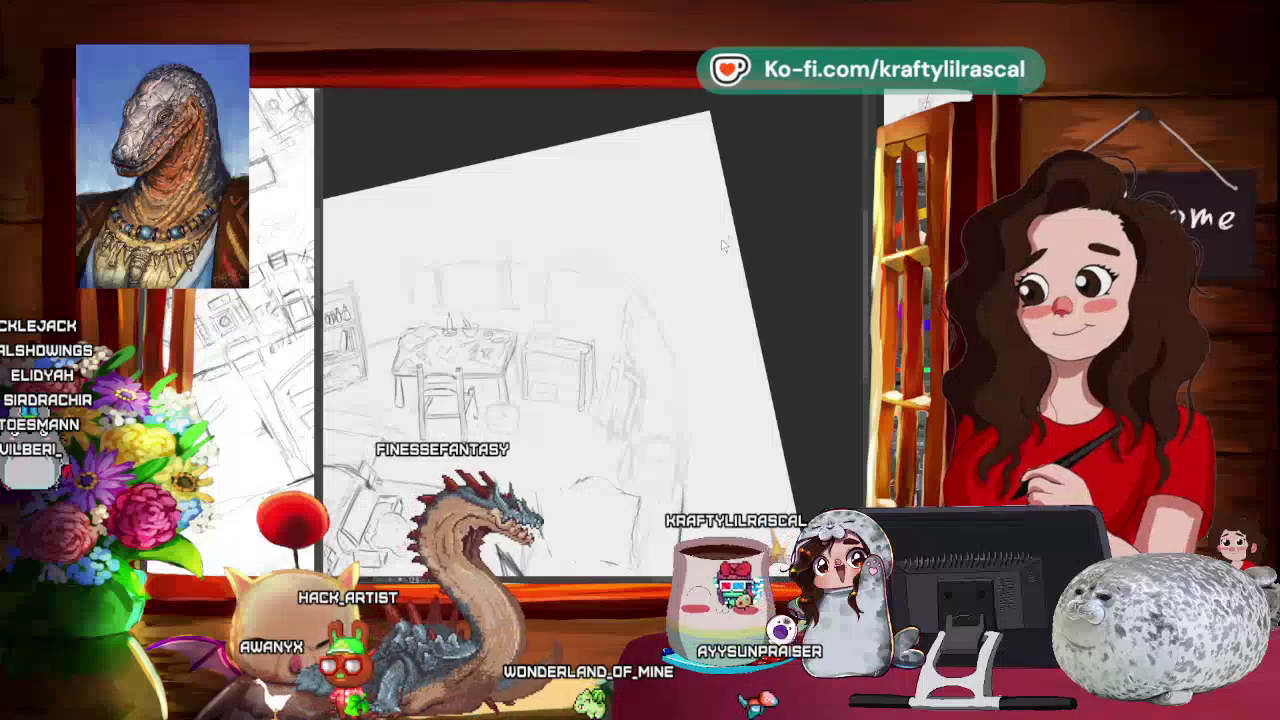
# - Zoom in on the desk and add a short pencil stroke on the tabletop
pyautogui.scroll(-1, 735, 232)
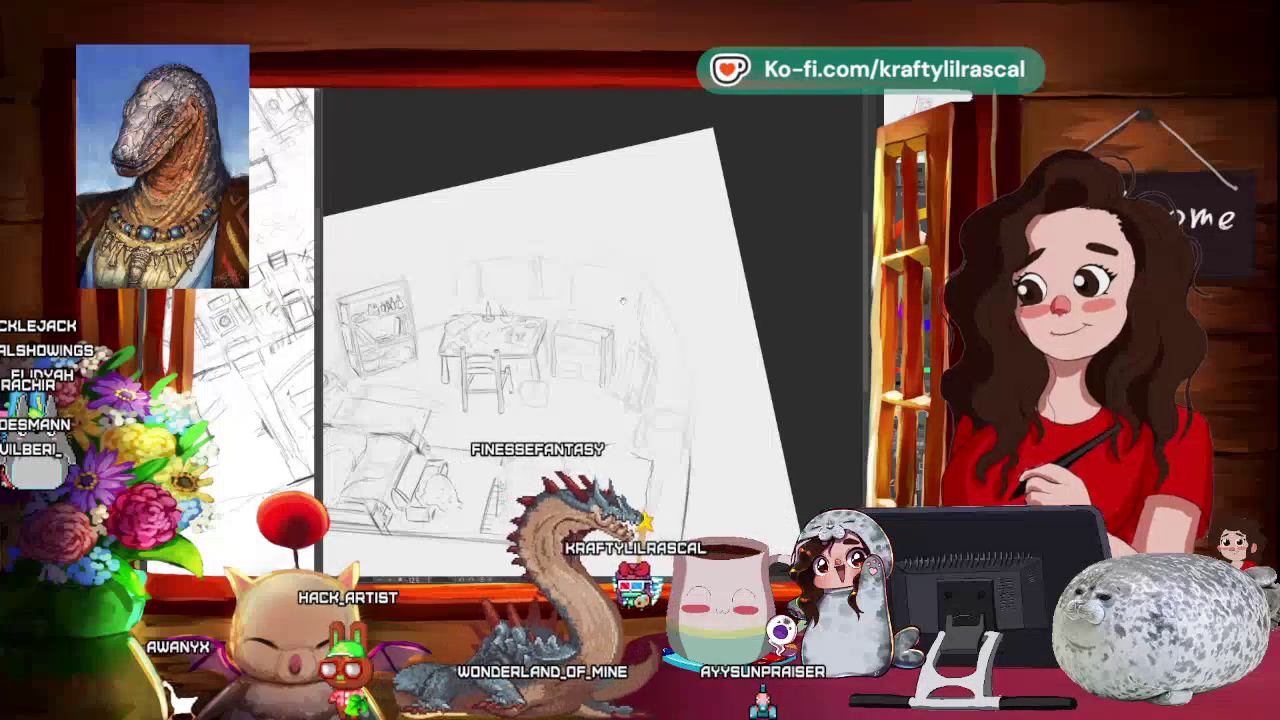
pyautogui.scroll(2, 553, 201)
pyautogui.scroll(1, 553, 201)
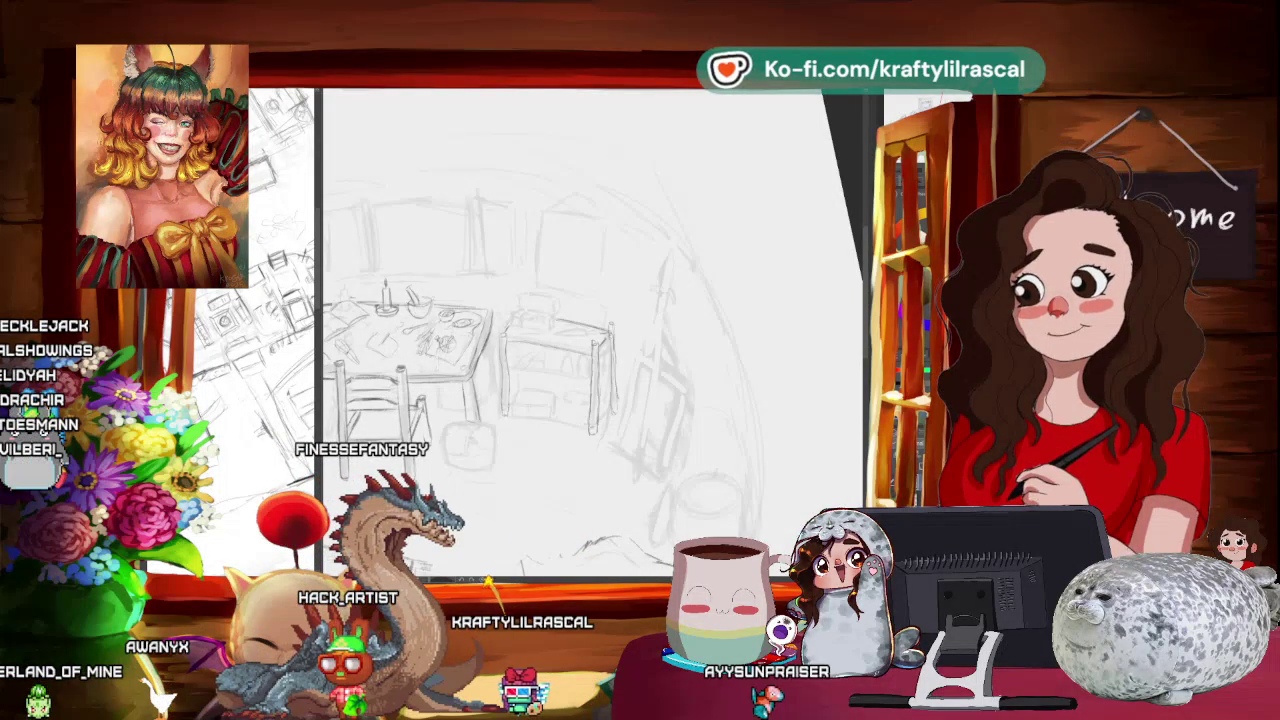
pyautogui.moveTo(500, 330); pyautogui.dragTo(472, 340)
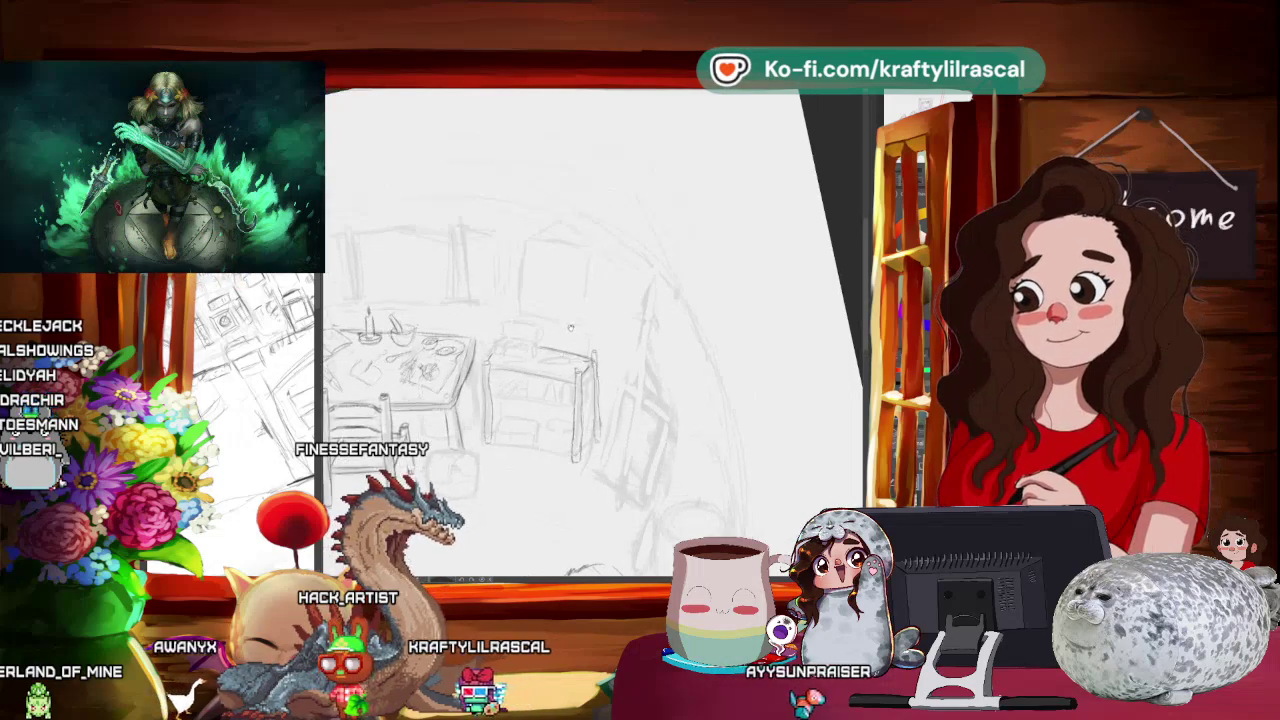
pyautogui.moveTo(561, 353)
pyautogui.mouseDown()
pyautogui.moveTo(579, 322)
pyautogui.moveTo(560, 318)
pyautogui.mouseUp()
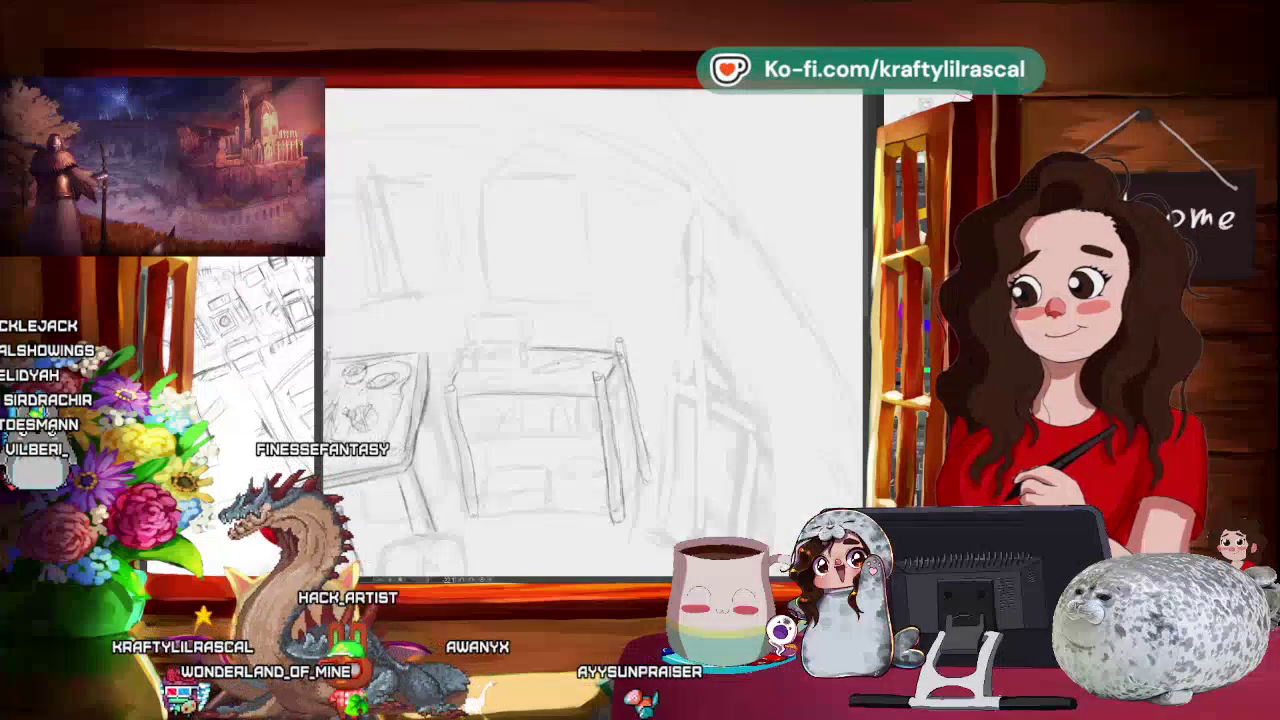
pyautogui.moveTo(548, 368); pyautogui.dragTo(570, 363)
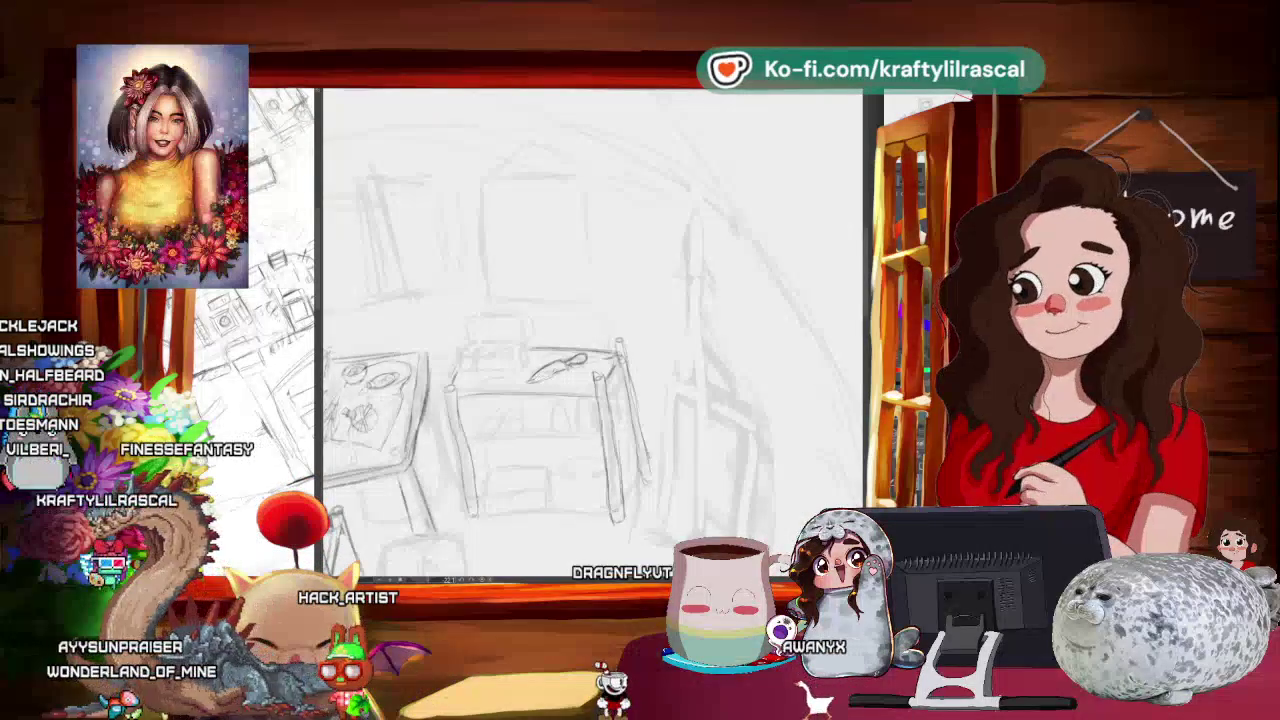
# - Pan and rotate the canvas to centre the table, tilted counter-clockwise for drawing
pyautogui.moveTo(600, 350); pyautogui.dragTo(500, 350)
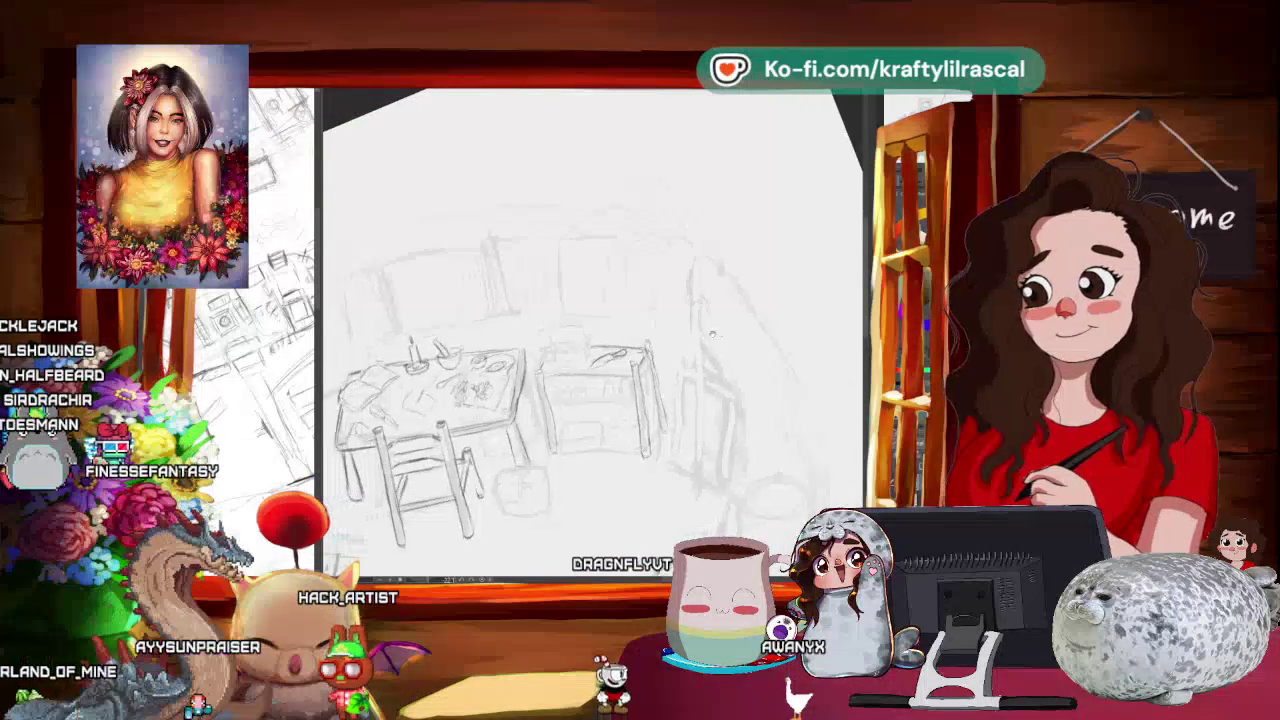
pyautogui.moveTo(600, 300); pyautogui.dragTo(735, 165)
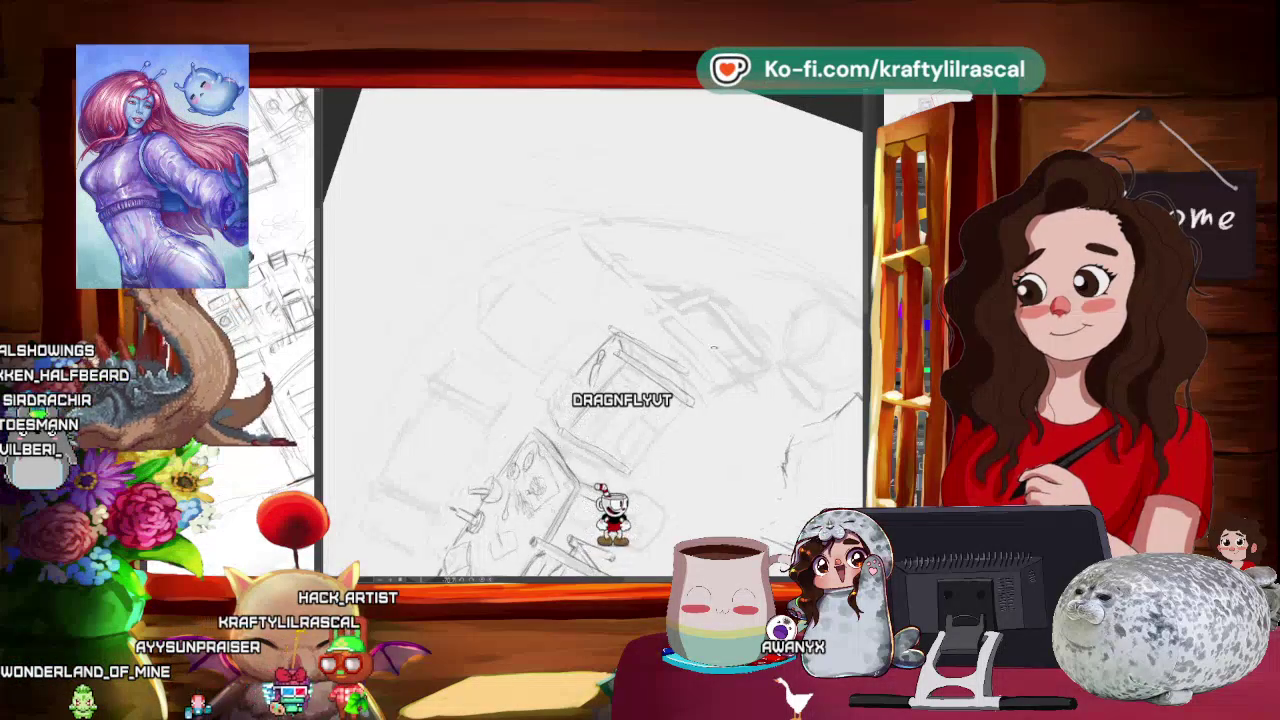
pyautogui.moveTo(600, 330); pyautogui.dragTo(520, 300)
pyautogui.moveTo(618, 428); pyautogui.dragTo(570, 326)
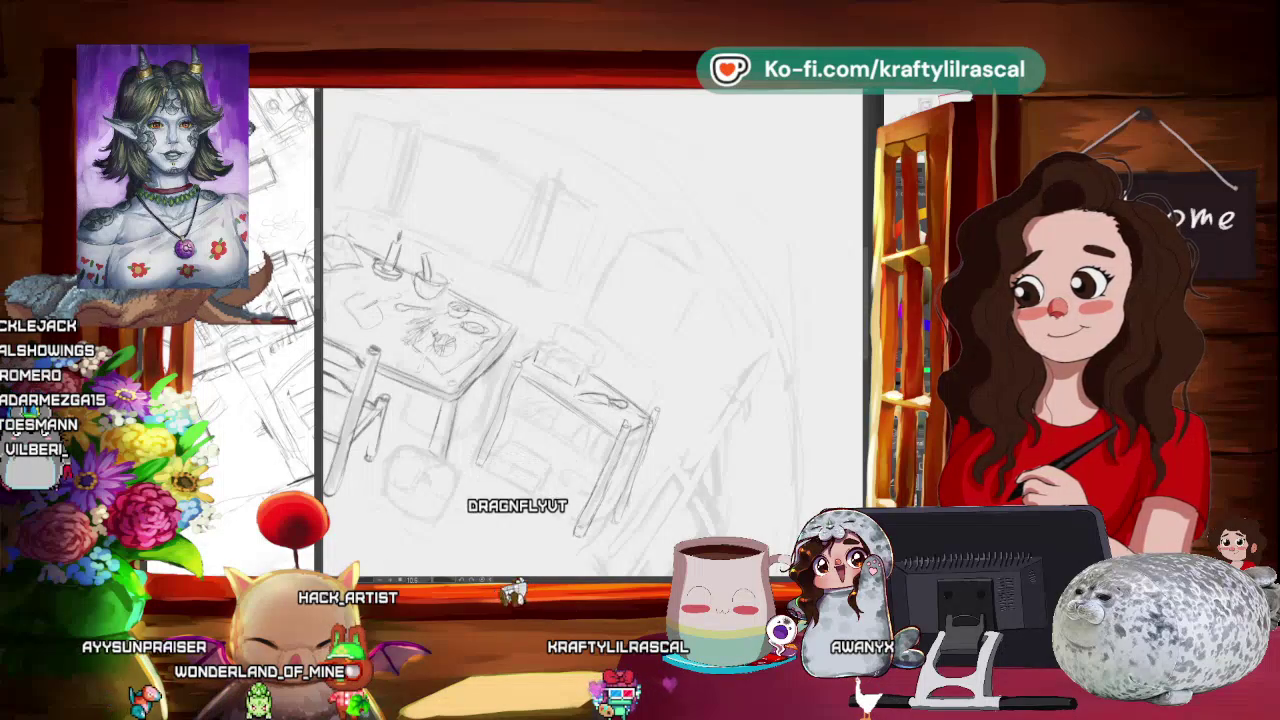
pyautogui.moveTo(430, 330)
pyautogui.mouseDown()
pyautogui.moveTo(410, 310)
pyautogui.moveTo(440, 430)
pyautogui.moveTo(470, 465)
pyautogui.moveTo(450, 440)
pyautogui.mouseUp()
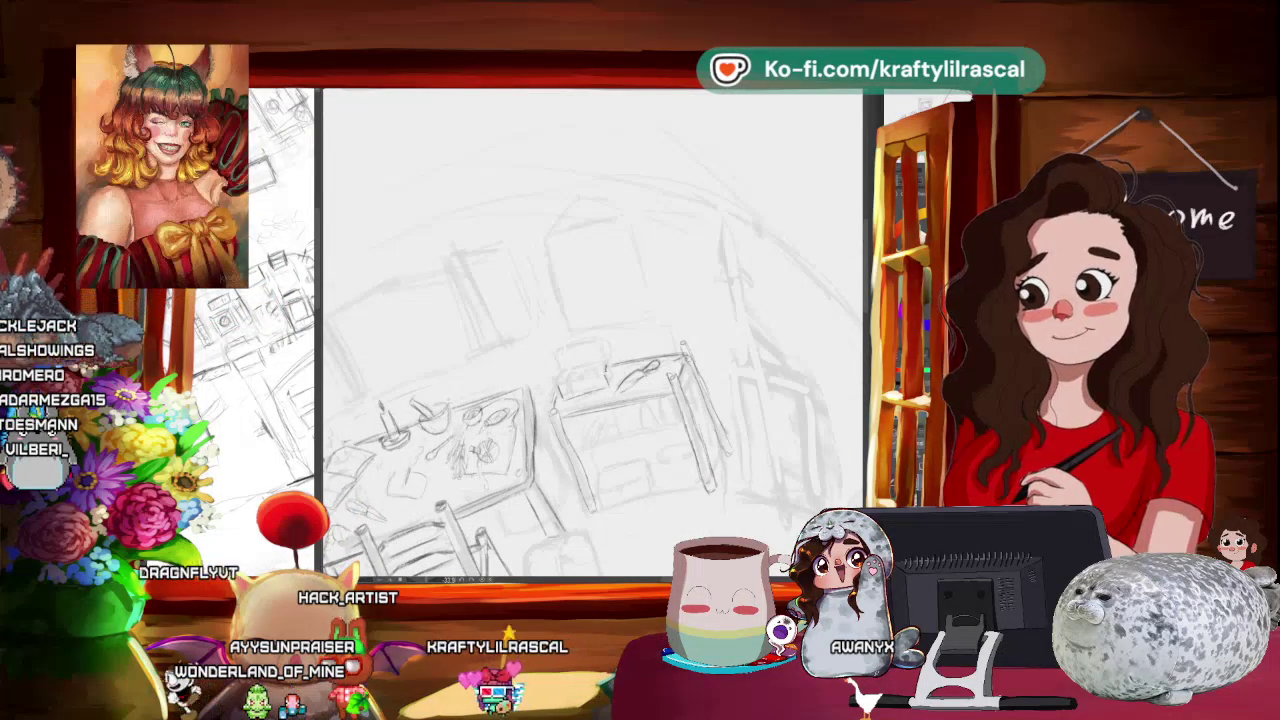
pyautogui.moveTo(450, 440); pyautogui.dragTo(444, 432)
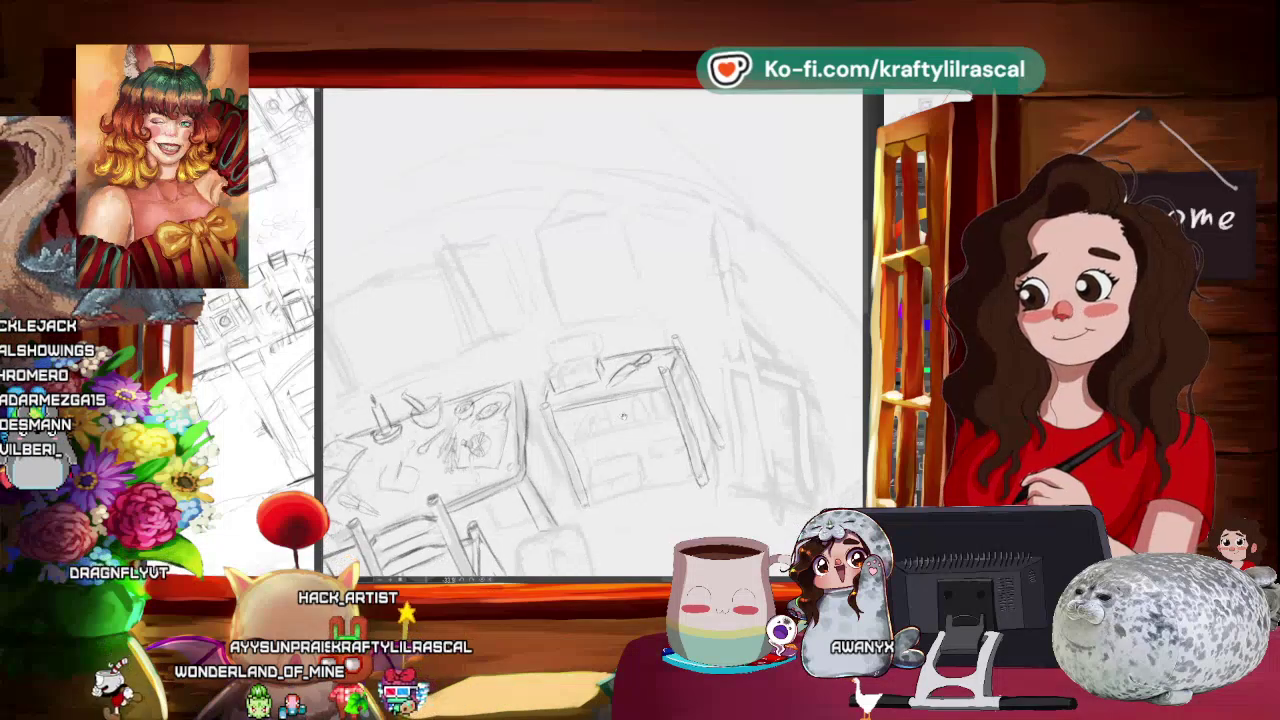
pyautogui.moveTo(700, 400); pyautogui.dragTo(730, 280)
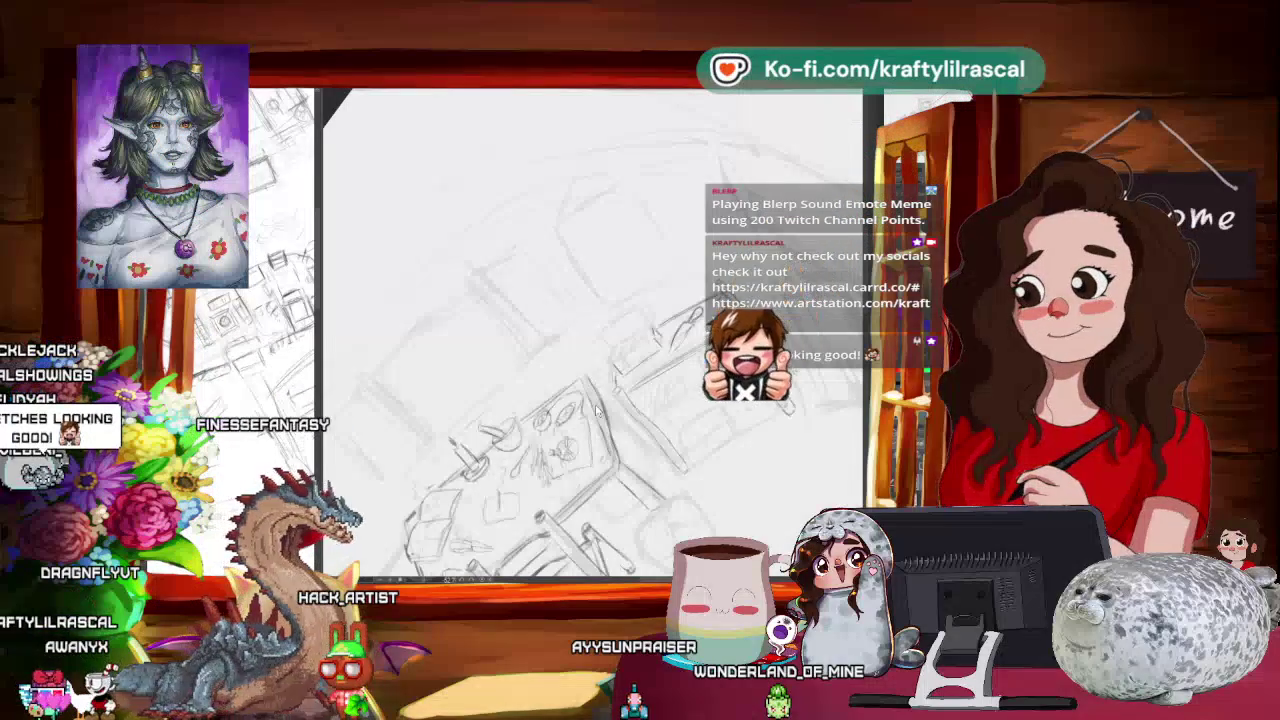
# - Rotate the canvas level and zoom in close on the table and side table
pyautogui.moveTo(600, 400); pyautogui.dragTo(520, 300)
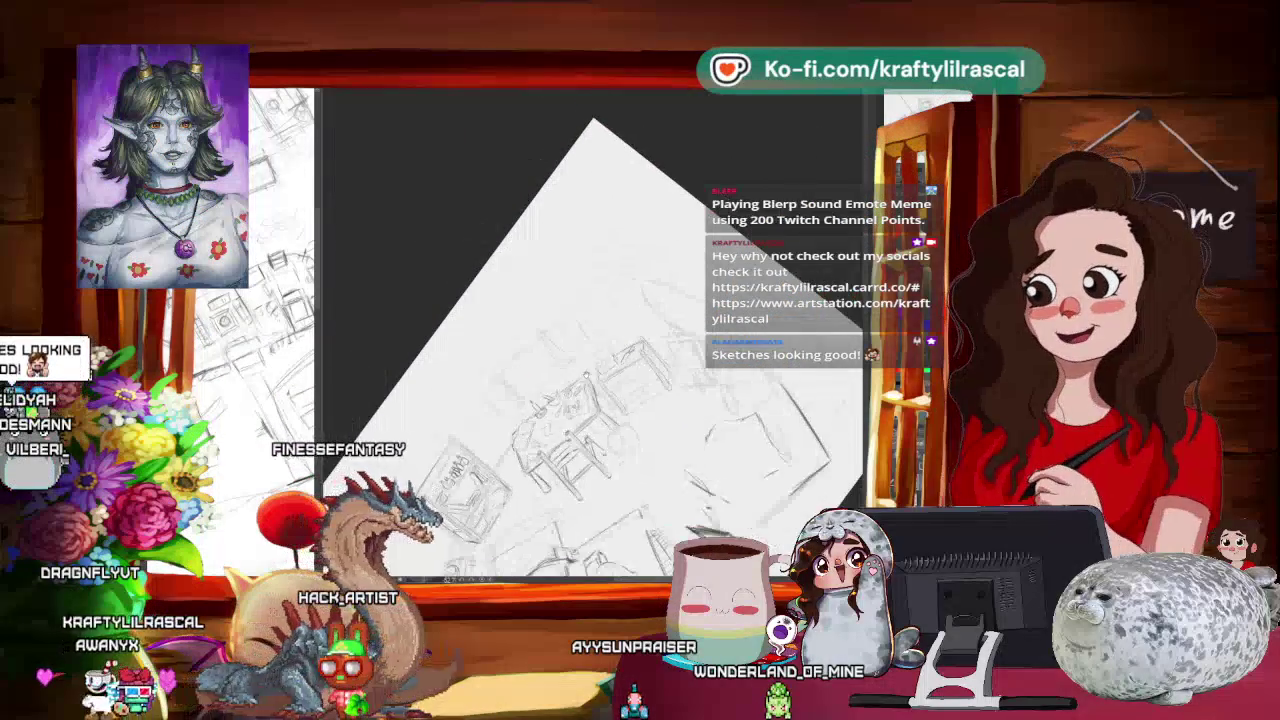
pyautogui.moveTo(590, 400); pyautogui.dragTo(520, 330)
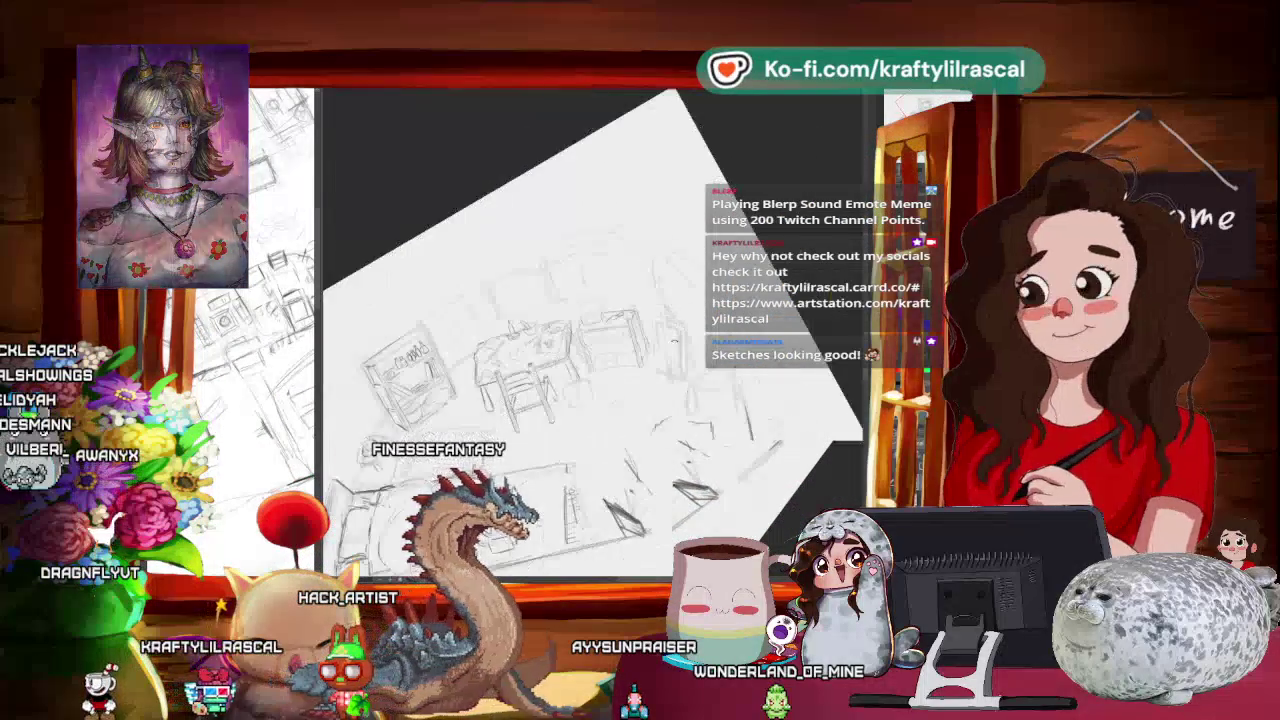
pyautogui.moveTo(590, 380)
pyautogui.mouseDown()
pyautogui.moveTo(620, 340)
pyautogui.moveTo(565, 345)
pyautogui.moveTo(560, 330)
pyautogui.moveTo(600, 345)
pyautogui.mouseUp()
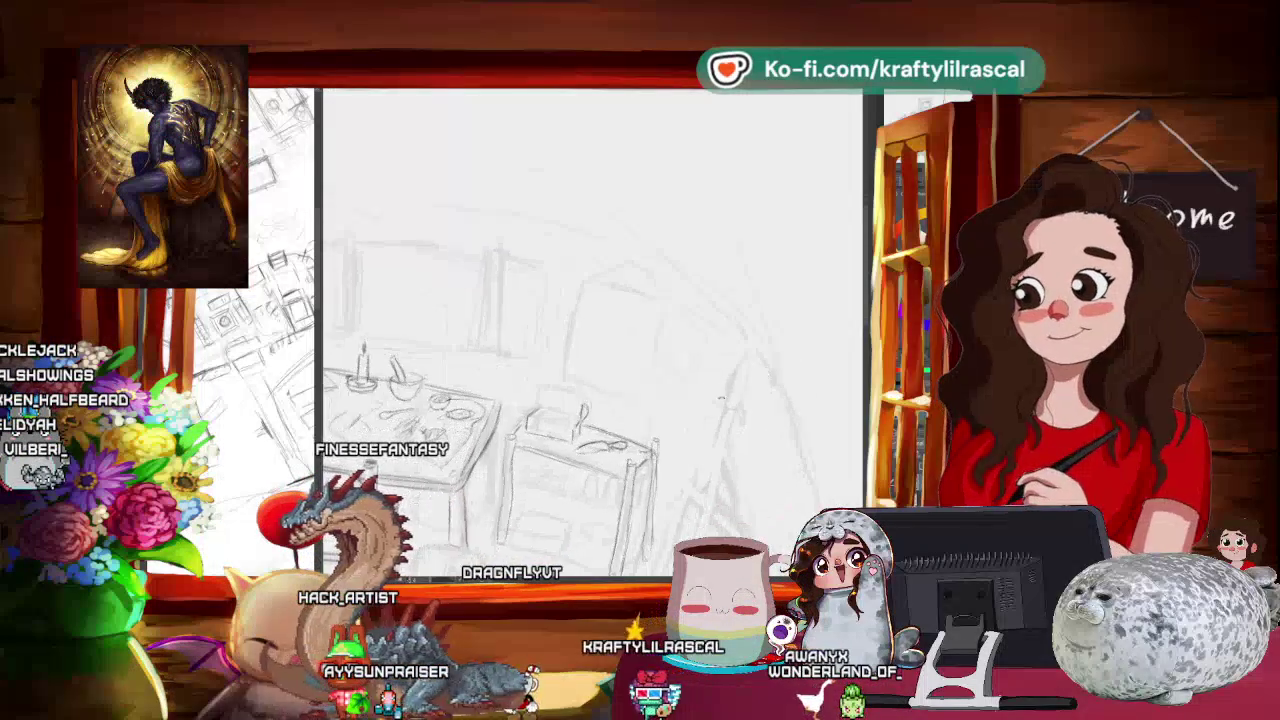
# - Sketch the lidded box and drawer on the side table, leveling the canvas, then zoom out
pyautogui.moveTo(768, 390); pyautogui.dragTo(669, 369)
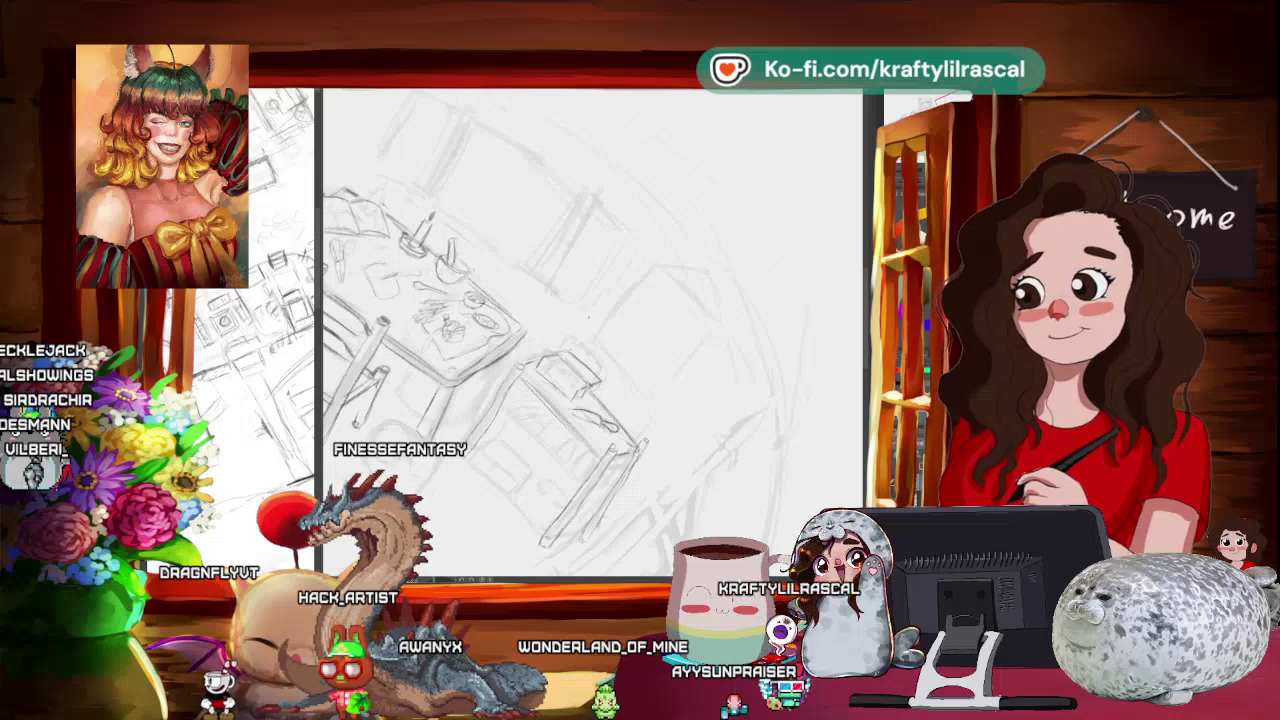
pyautogui.moveTo(650, 250)
pyautogui.mouseDown()
pyautogui.moveTo(700, 420)
pyautogui.moveTo(678, 428)
pyautogui.mouseUp()
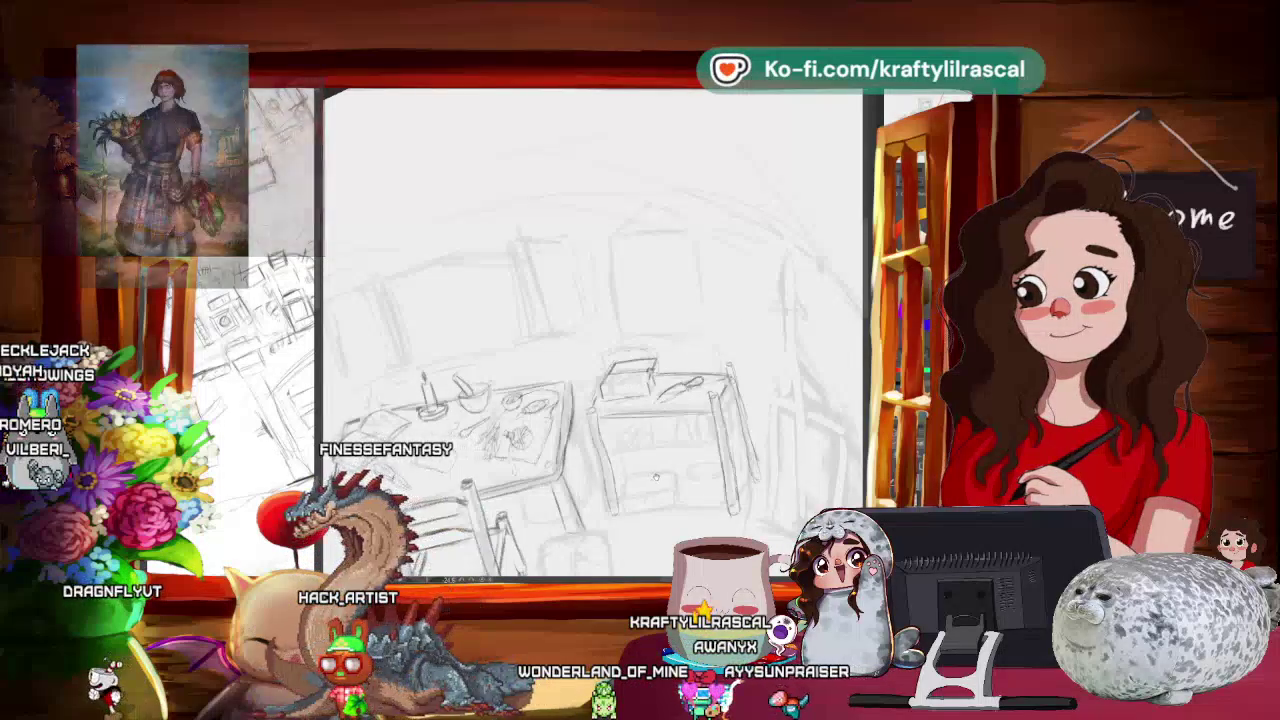
pyautogui.moveTo(600, 400); pyautogui.dragTo(640, 440)
pyautogui.moveTo(340, 420); pyautogui.dragTo(309, 405)
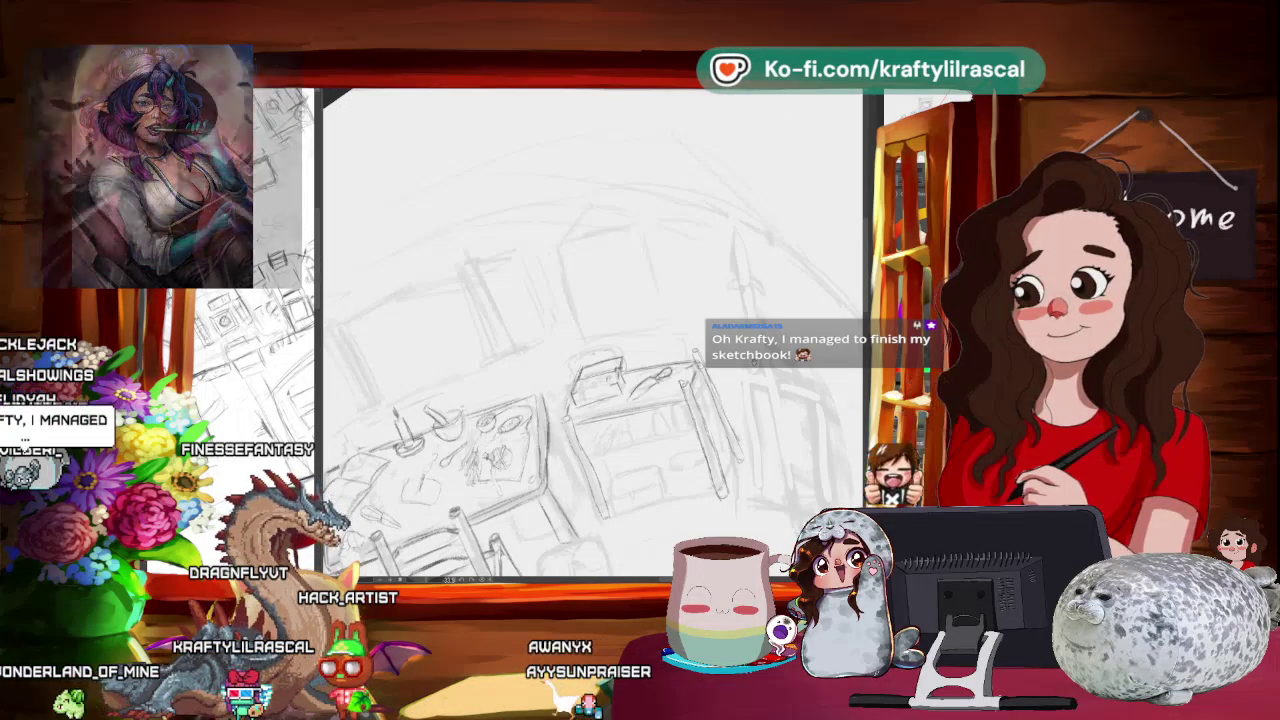
pyautogui.moveTo(766, 325); pyautogui.dragTo(743, 290)
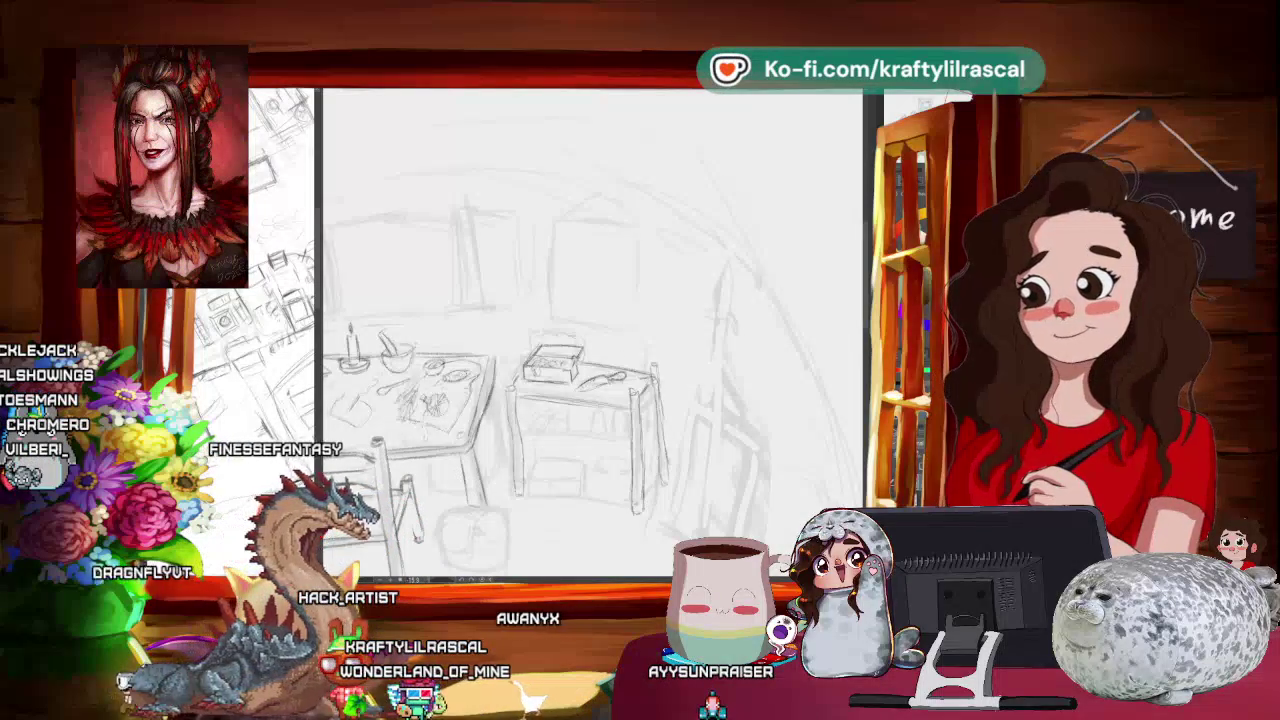
pyautogui.scroll(-2, 653, 350)
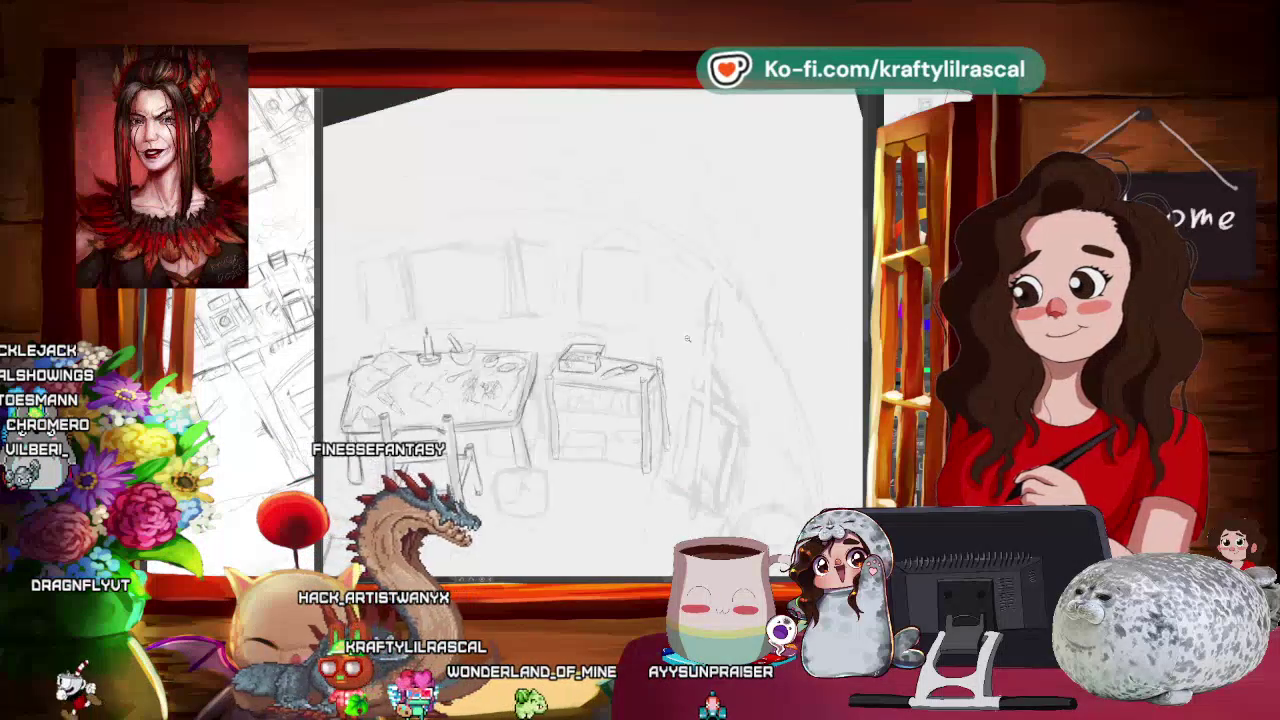
pyautogui.moveTo(653, 350)
pyautogui.mouseDown()
pyautogui.moveTo(762, 325)
pyautogui.moveTo(760, 432)
pyautogui.mouseUp()
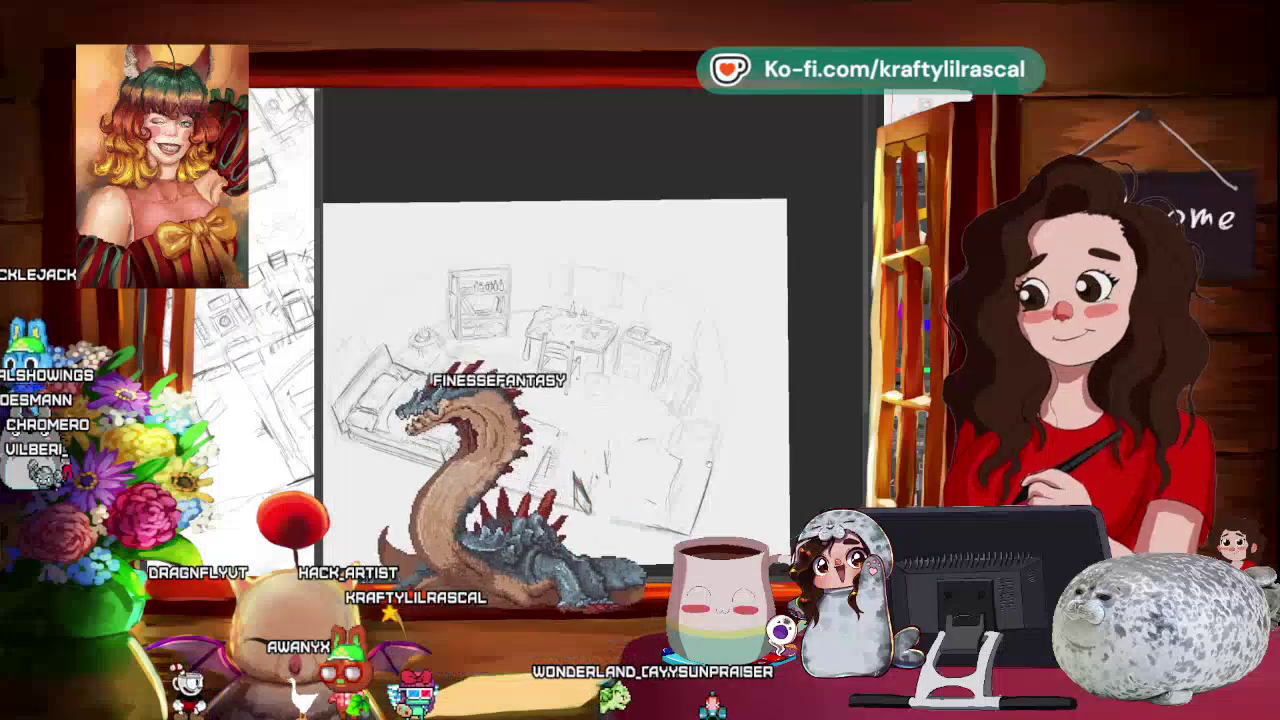
# - Shrink and rotate the page view, then darken pencil strokes on the lower-left bed
pyautogui.moveTo(759, 432); pyautogui.dragTo(666, 480)
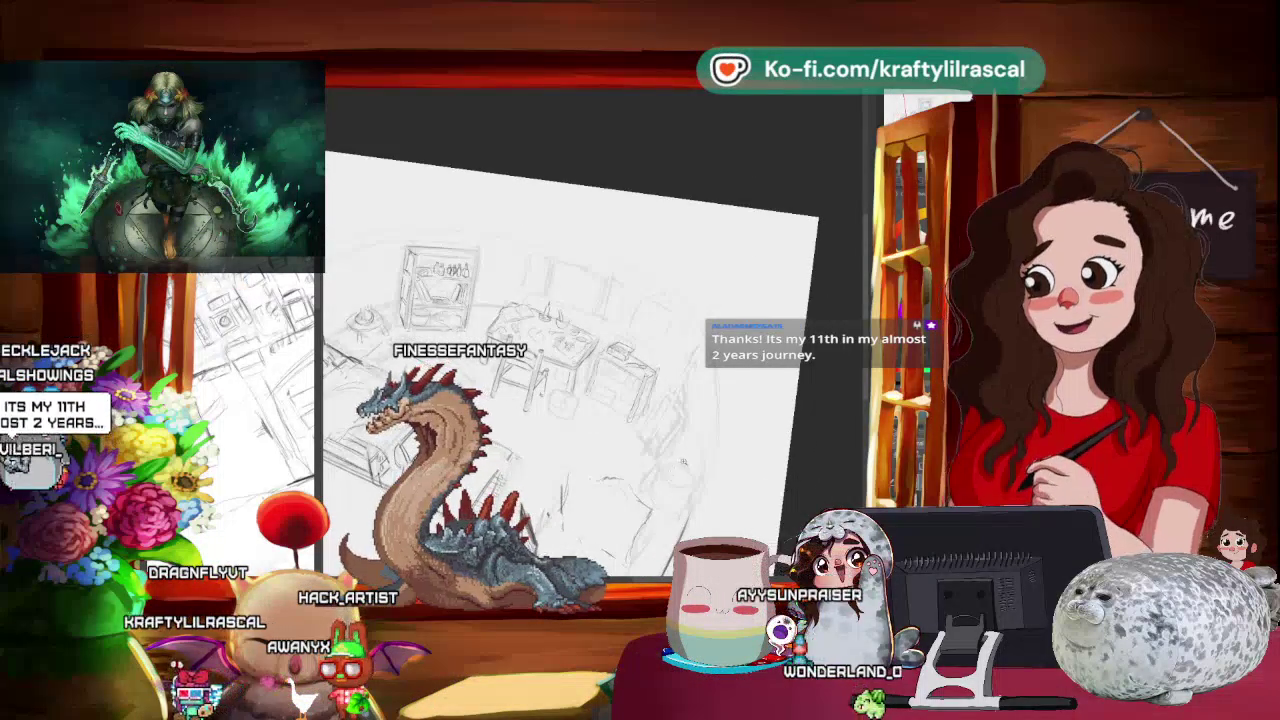
pyautogui.moveTo(662, 480)
pyautogui.mouseDown()
pyautogui.moveTo(637, 490)
pyautogui.moveTo(650, 437)
pyautogui.mouseUp()
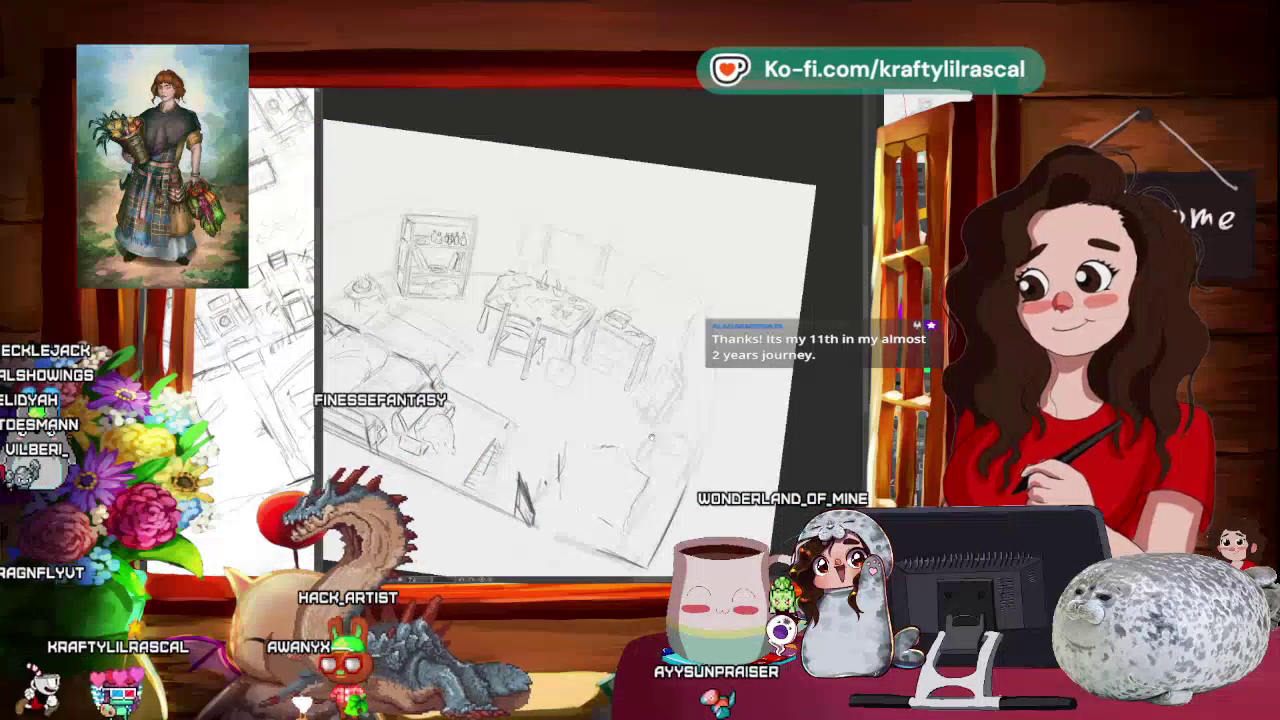
pyautogui.moveTo(395, 385); pyautogui.dragTo(450, 420)
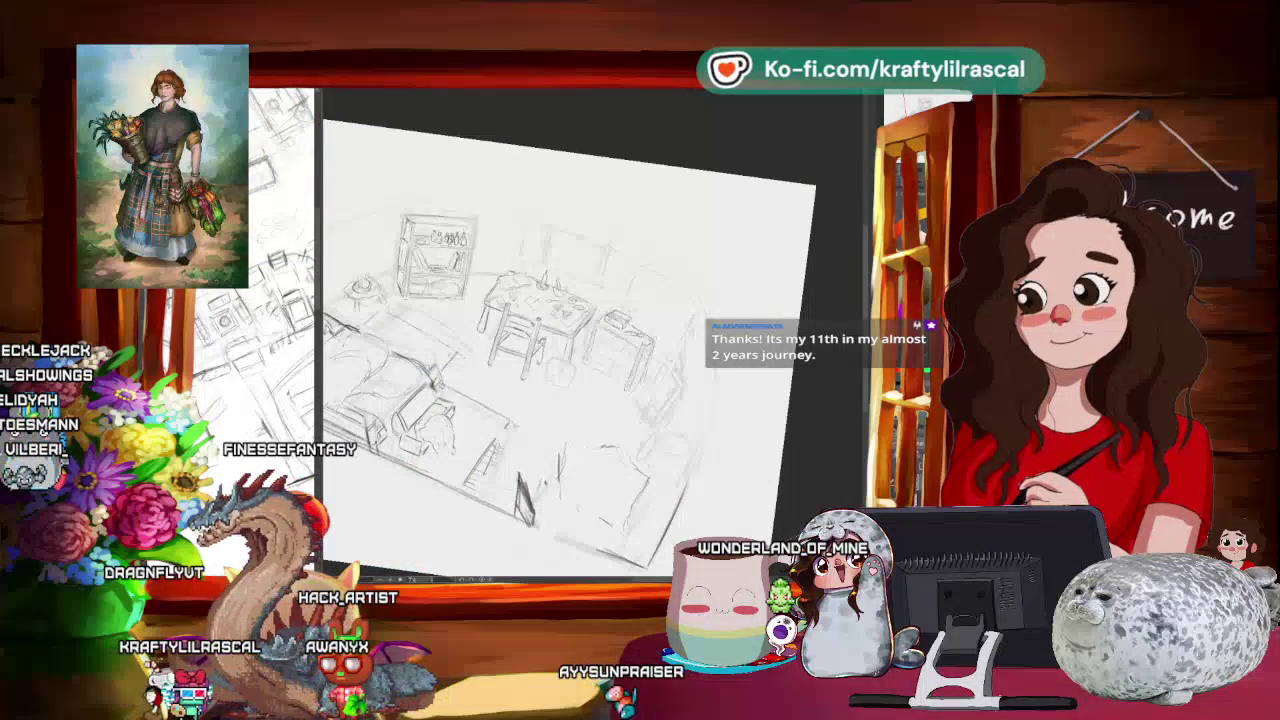
pyautogui.scroll(2, 540, 320)
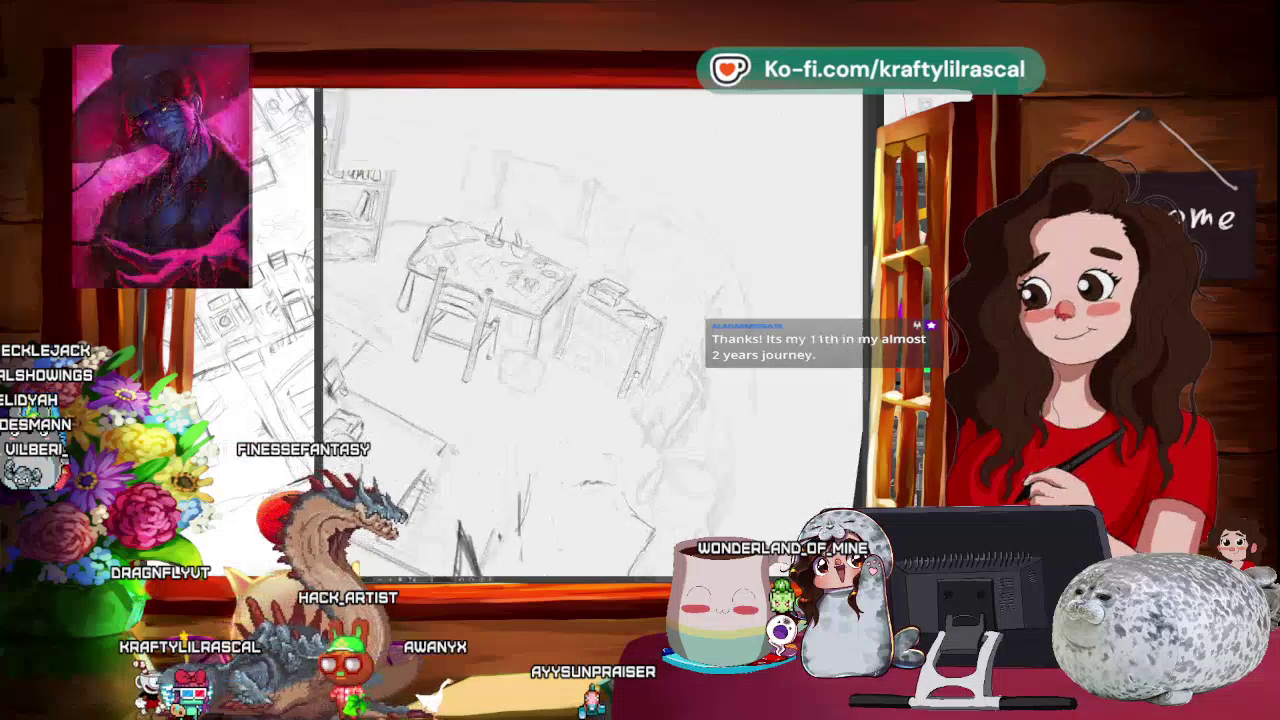
# - Rotate around the tables, pan to the bookshelf, and zoom out to fit the whole room
pyautogui.moveTo(560, 250); pyautogui.dragTo(602, 196)
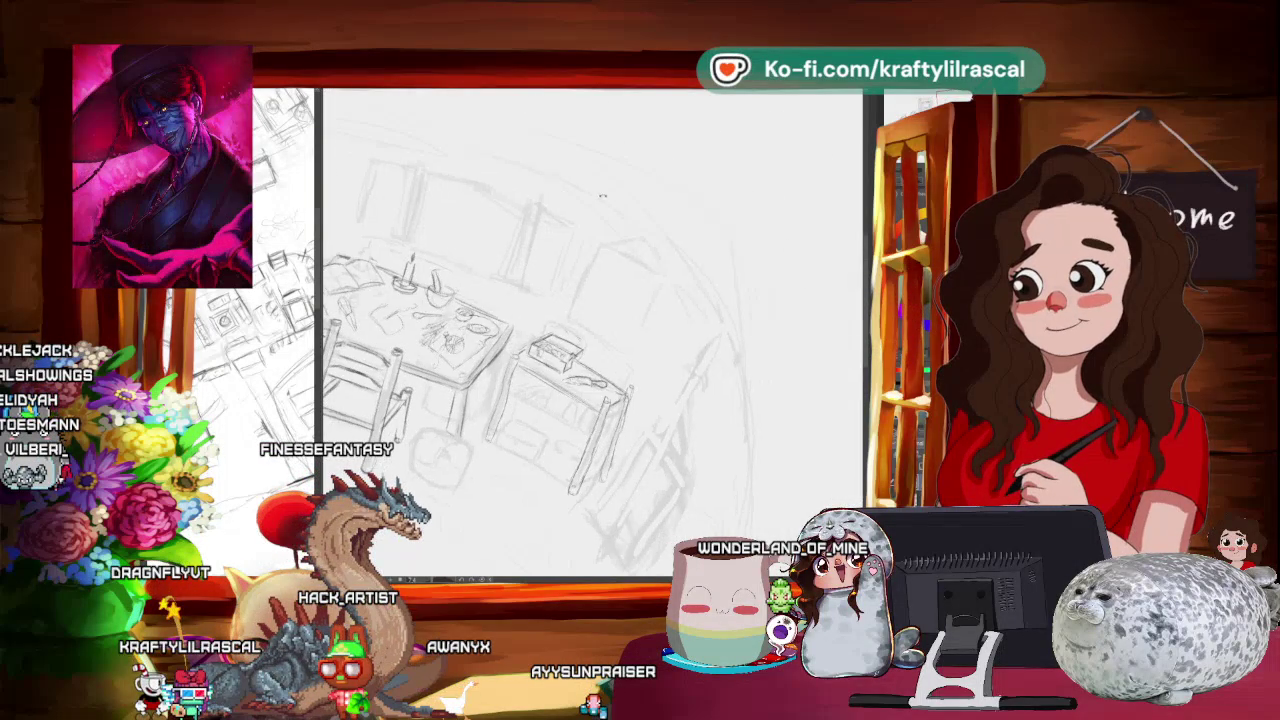
pyautogui.moveTo(659, 347); pyautogui.dragTo(681, 213)
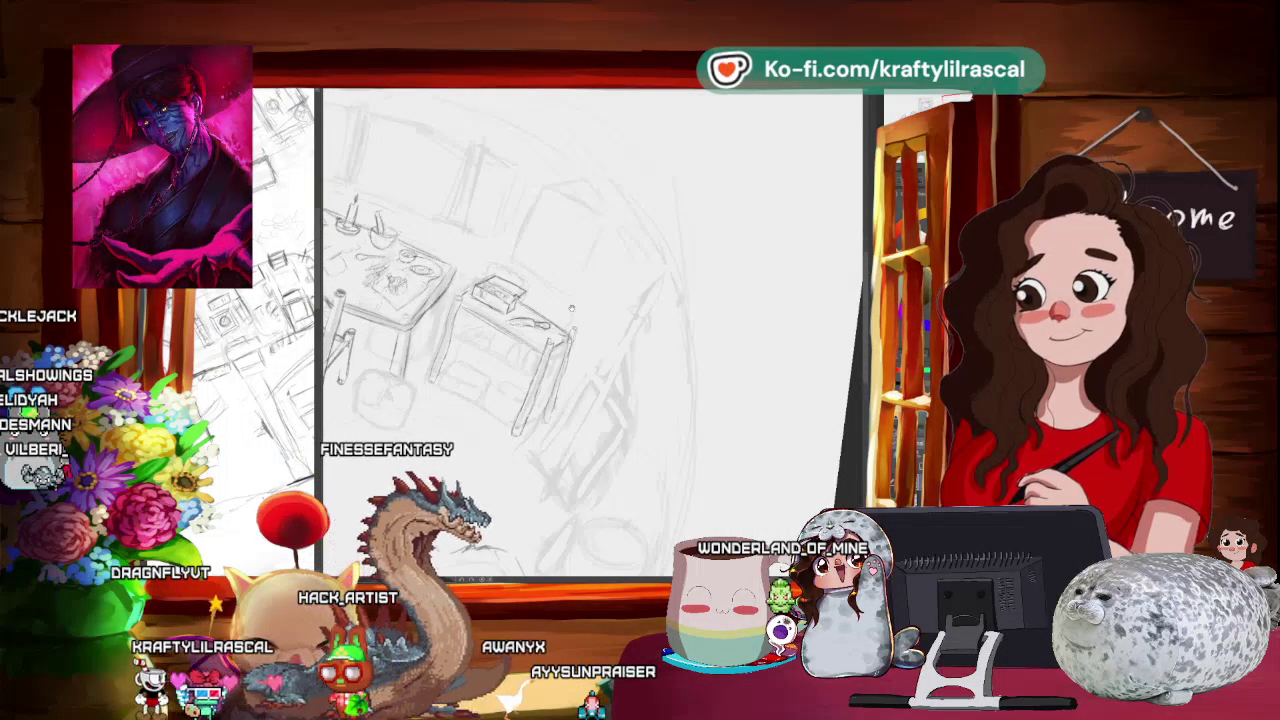
pyautogui.moveTo(572, 309)
pyautogui.mouseDown()
pyautogui.moveTo(665, 243)
pyautogui.moveTo(681, 354)
pyautogui.mouseUp()
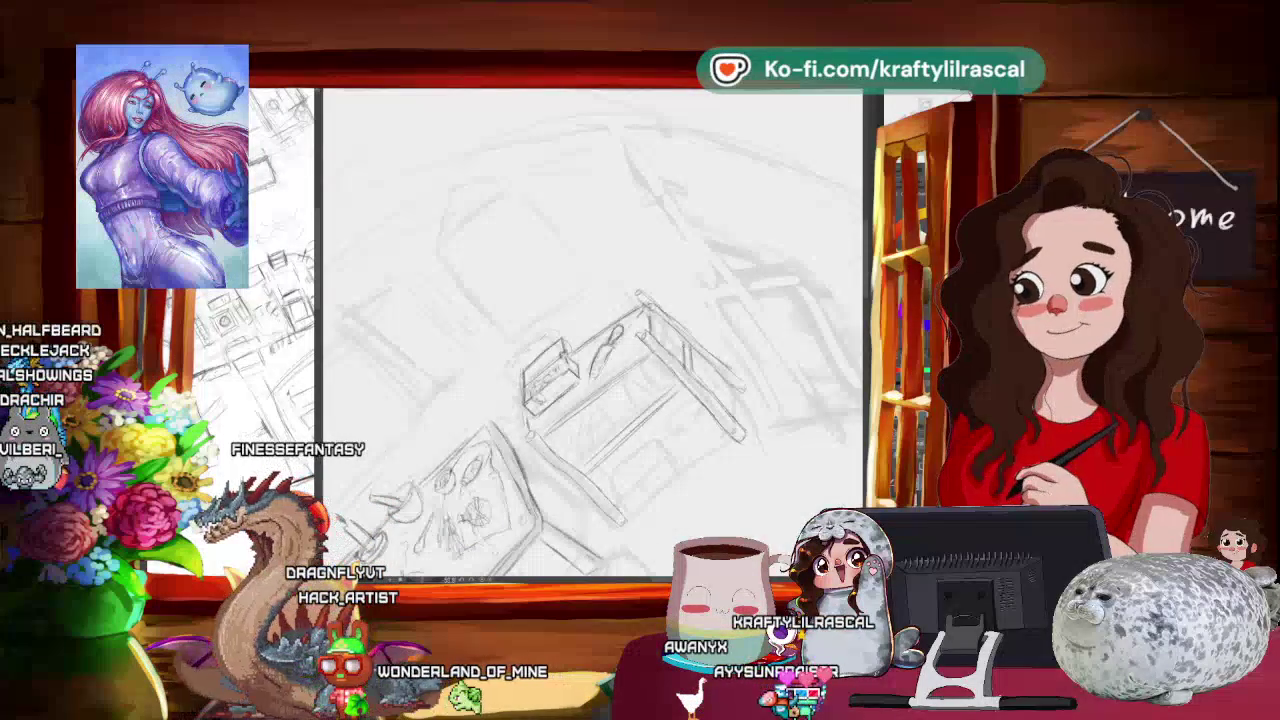
pyautogui.moveTo(712, 370)
pyautogui.mouseDown()
pyautogui.moveTo(706, 411)
pyautogui.moveTo(582, 477)
pyautogui.moveTo(621, 407)
pyautogui.mouseUp()
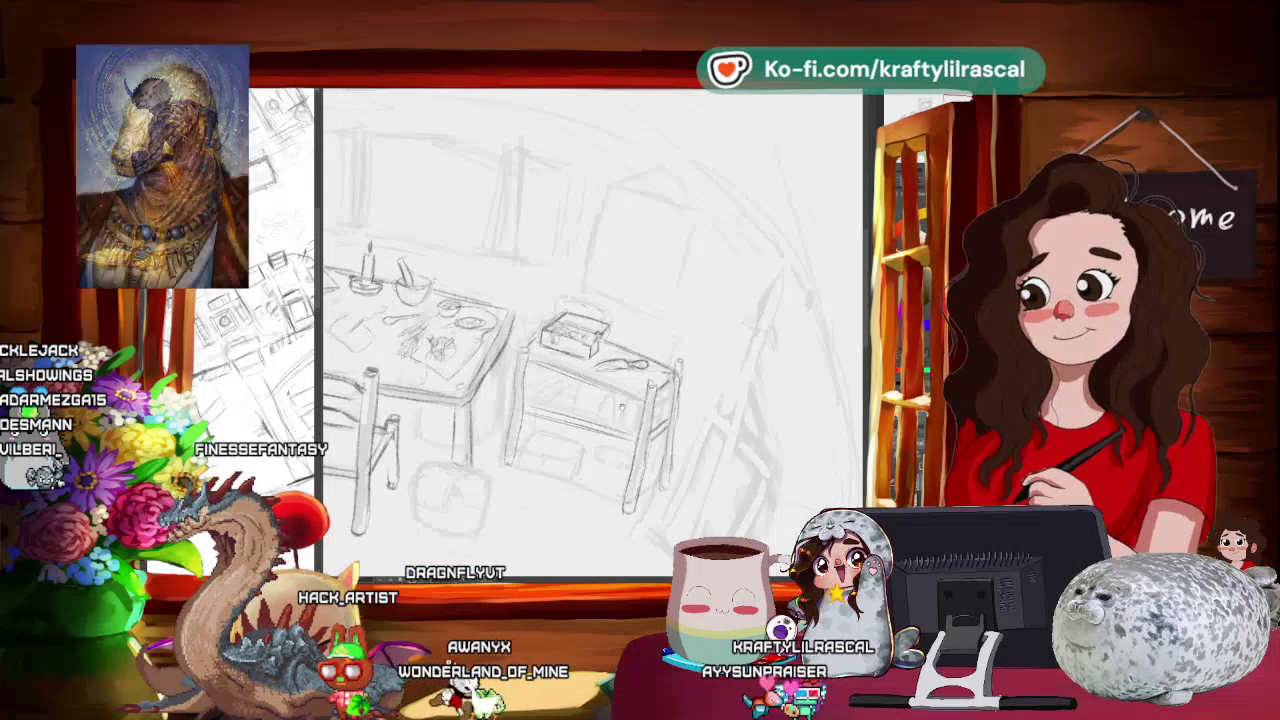
pyautogui.moveTo(450, 330); pyautogui.dragTo(845, 330)
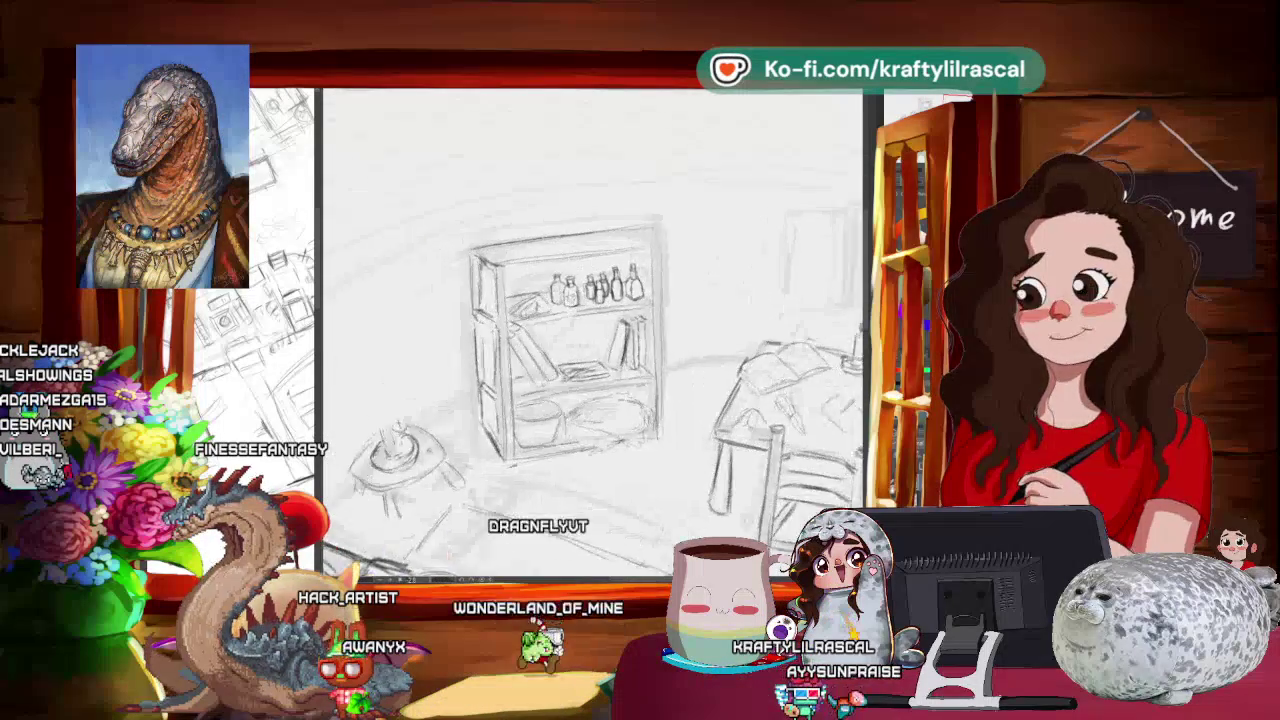
pyautogui.moveTo(790, 400); pyautogui.dragTo(600, 400)
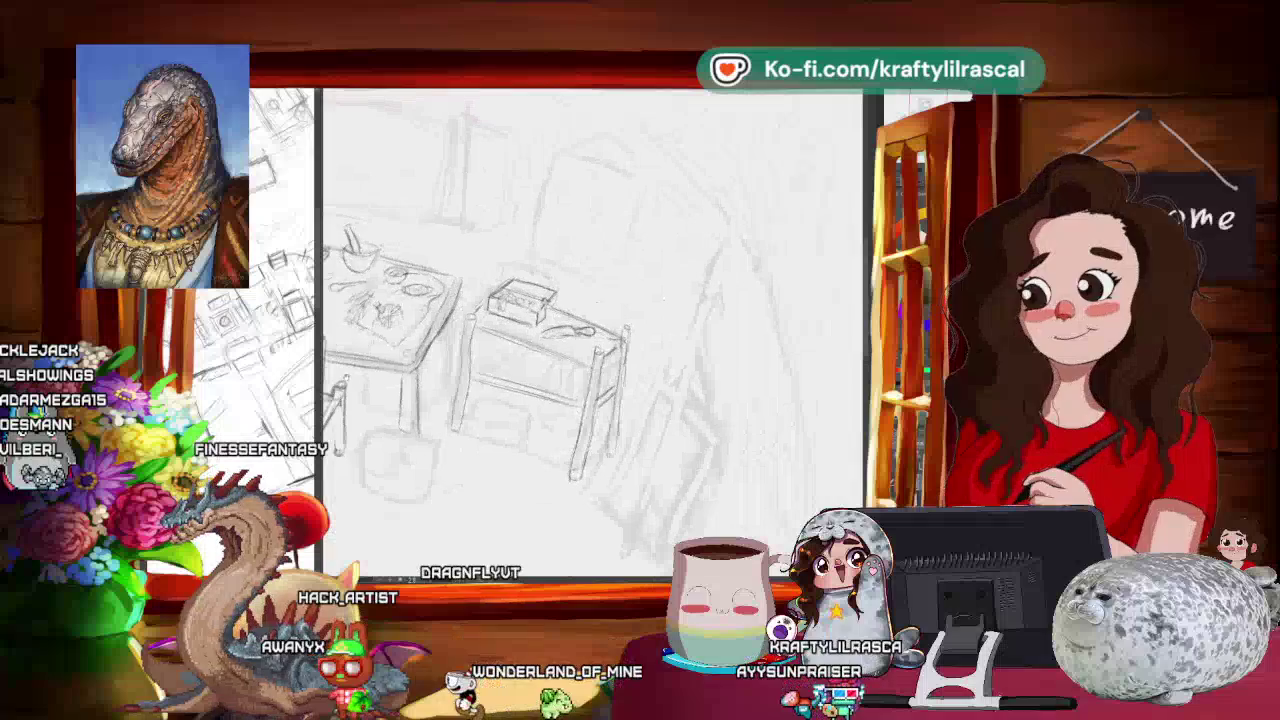
pyautogui.scroll(-5, 769, 329)
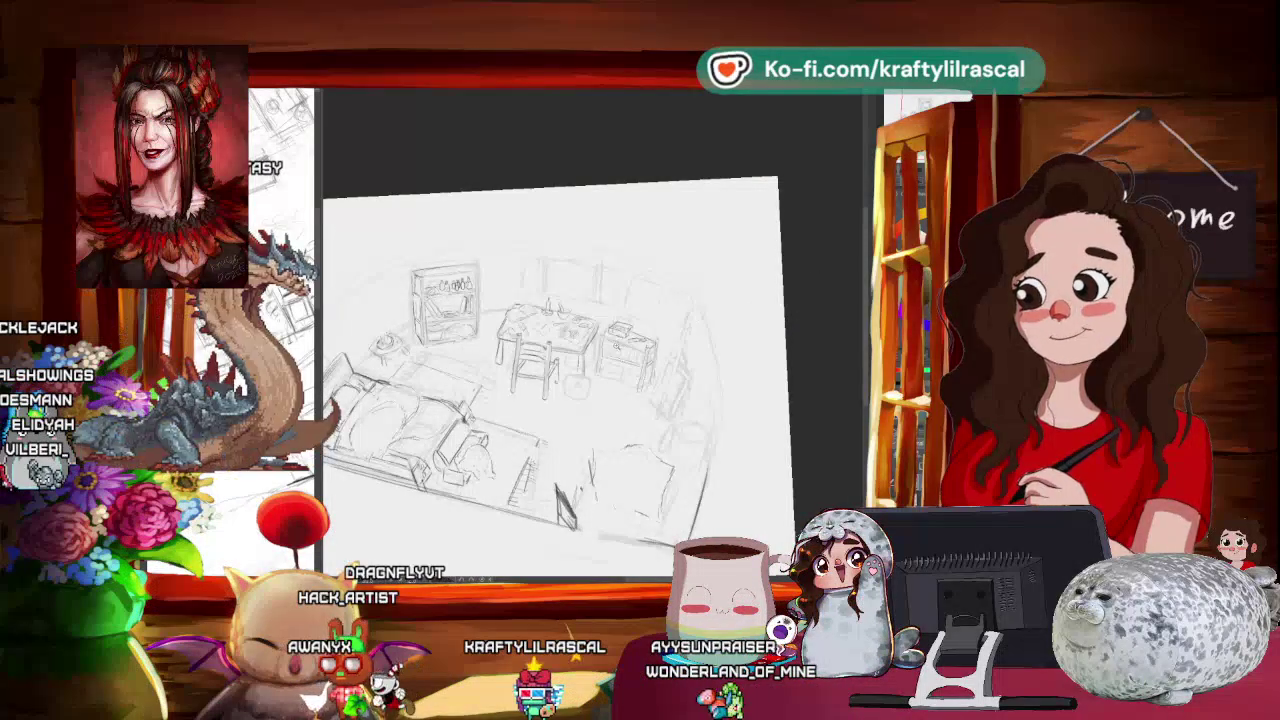
# - Zoom in and move the box on the side table into its new position
pyautogui.scroll(2, 824, 269)
pyautogui.scroll(2, 630, 355)
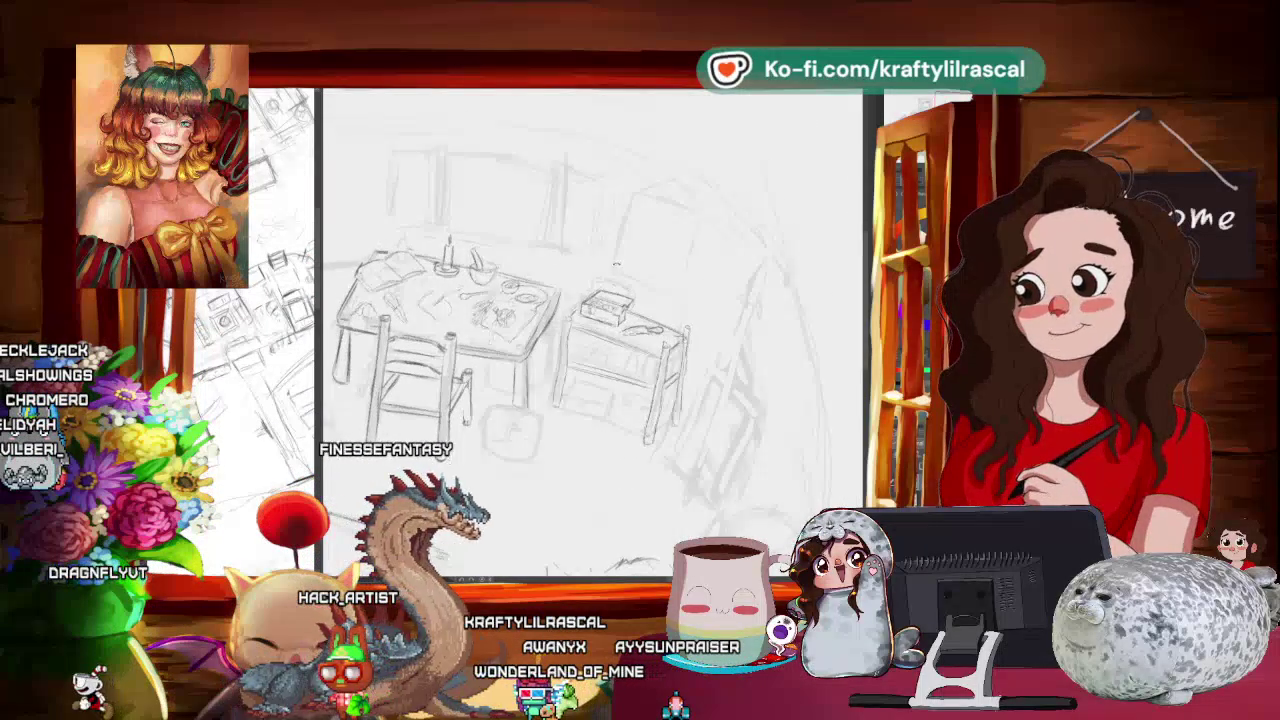
pyautogui.scroll(1, 570, 386)
pyautogui.scroll(1, 510, 300)
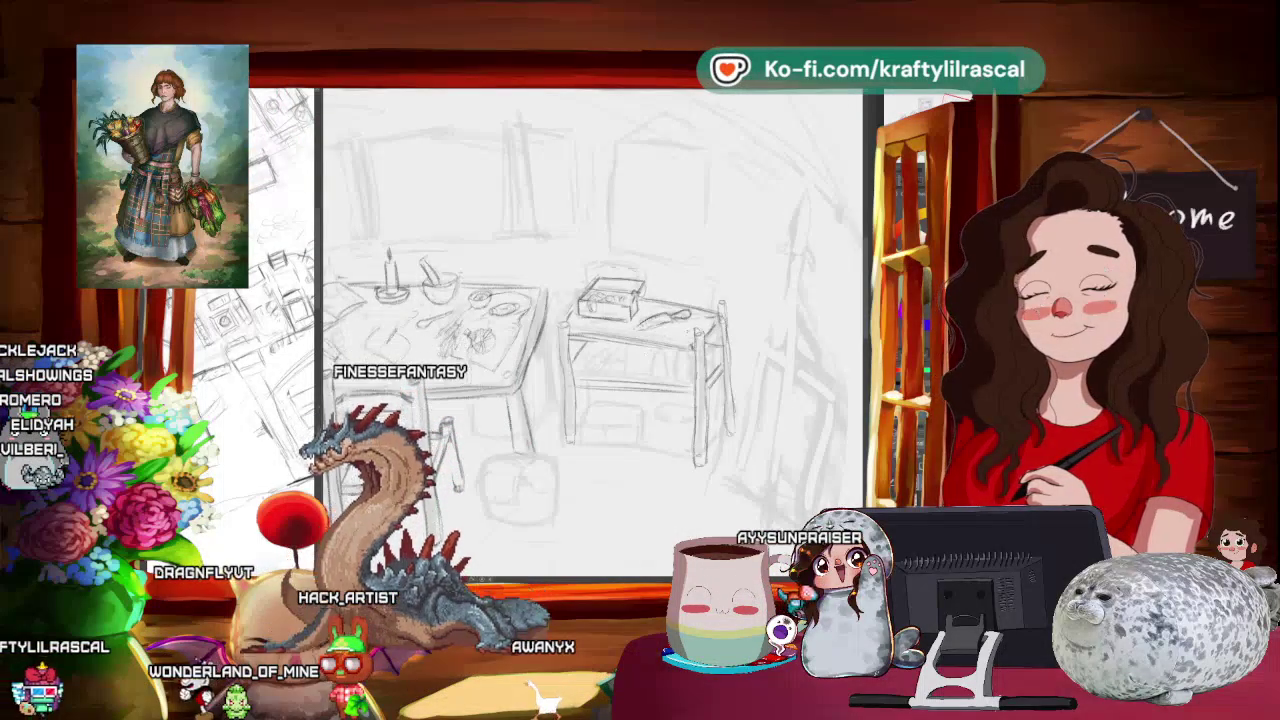
pyautogui.moveTo(750, 308); pyautogui.dragTo(710, 343)
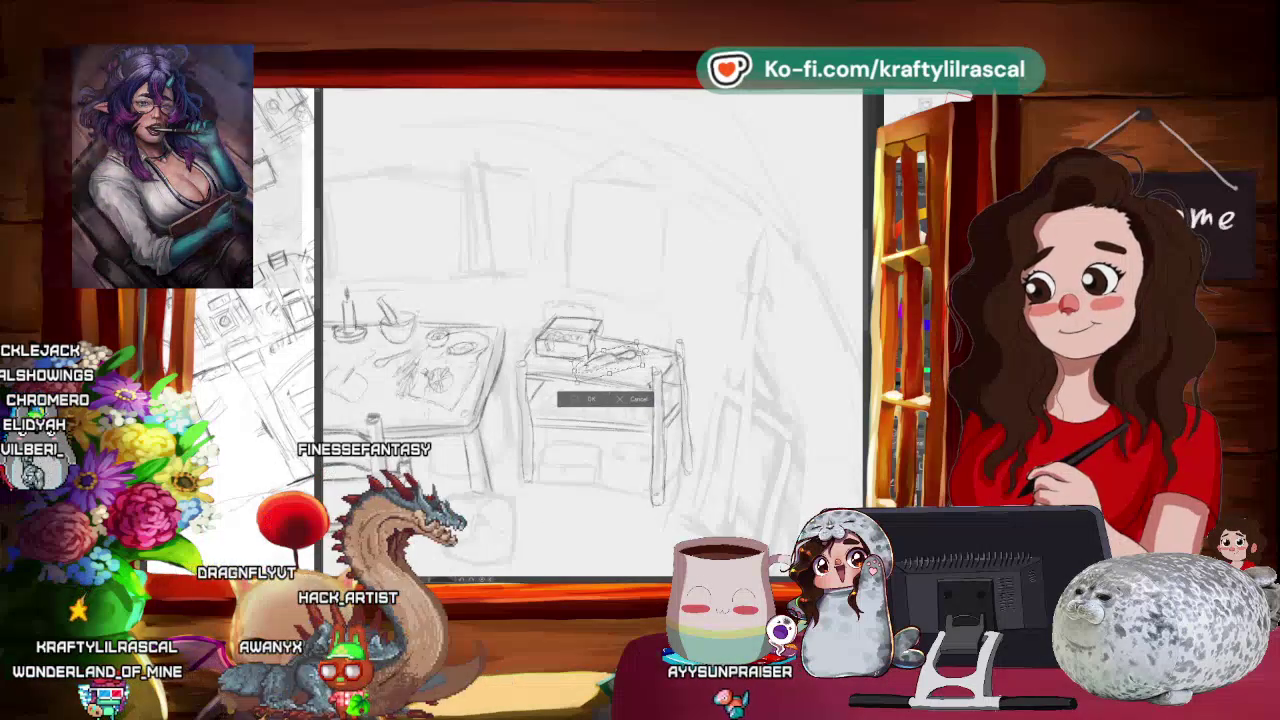
pyautogui.press('Return')
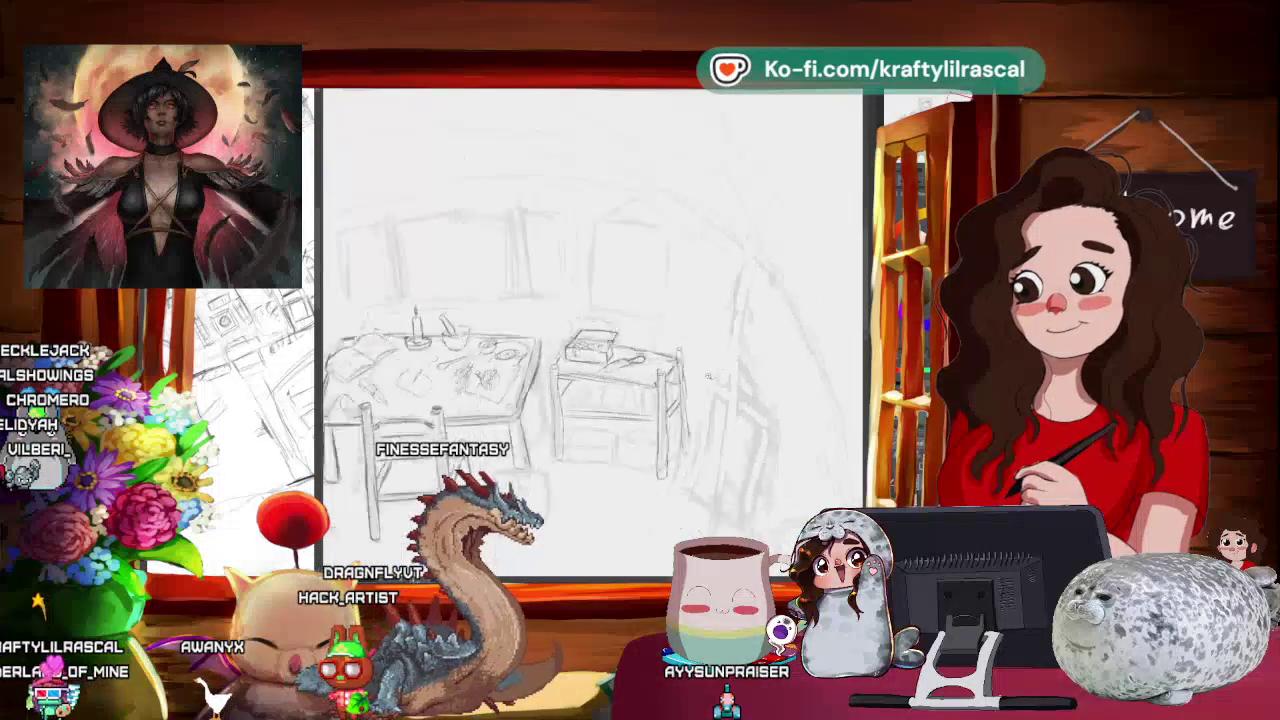
# - Zoom out with Ctrl+minus and rotate the view to see the whole room sketch
pyautogui.moveTo(730, 350); pyautogui.dragTo(700, 380)
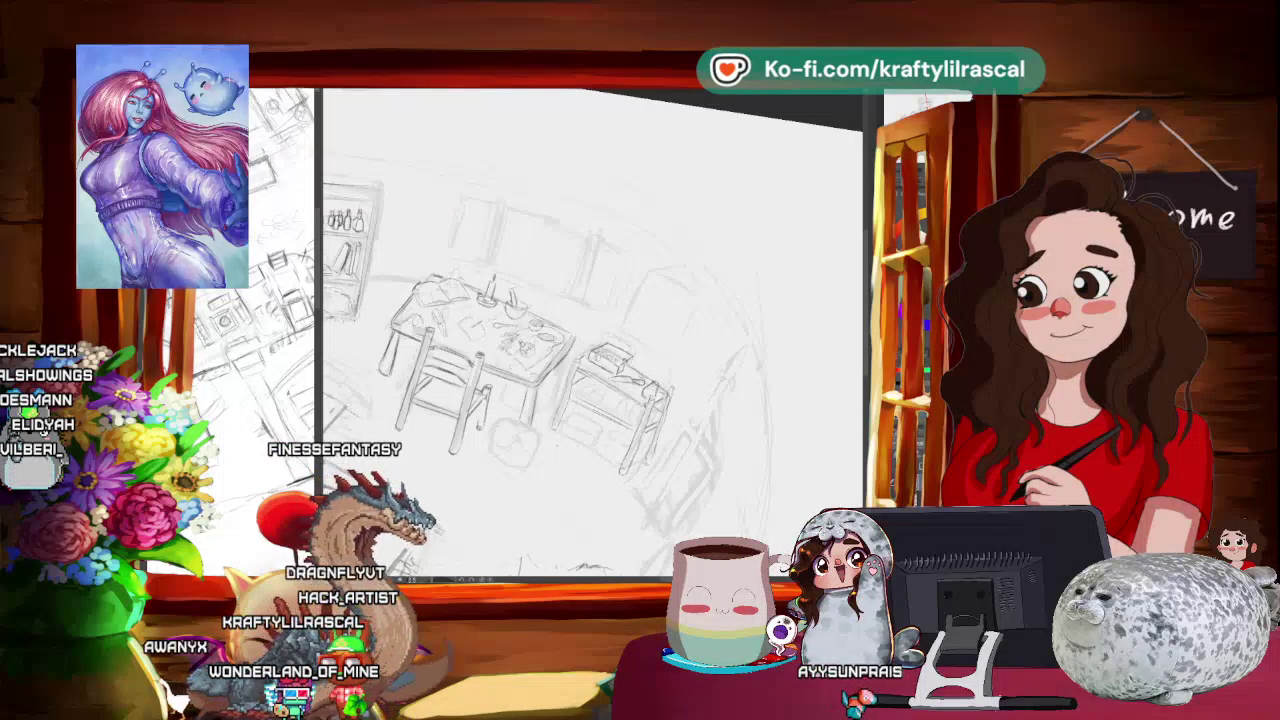
pyautogui.hotkey('ctrl', '-')
pyautogui.moveTo(600, 400); pyautogui.dragTo(690, 330)
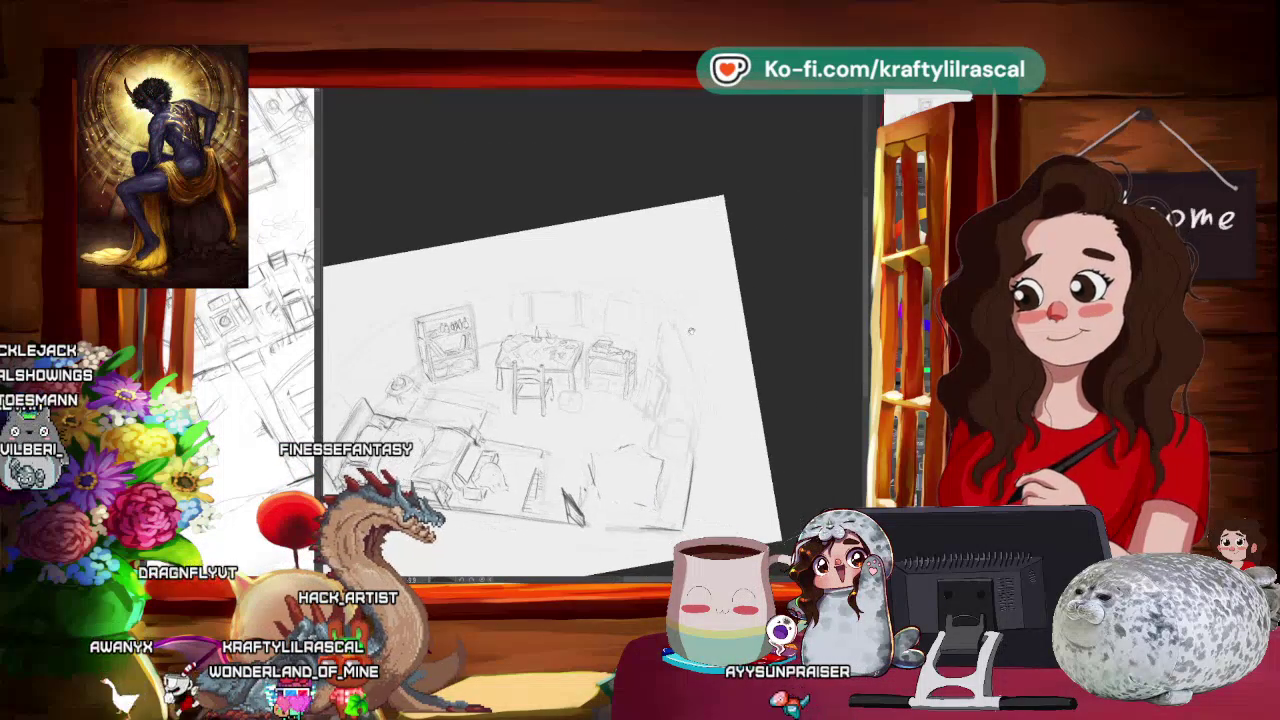
pyautogui.scroll(3, 600, 380)
pyautogui.scroll(2, 711, 357)
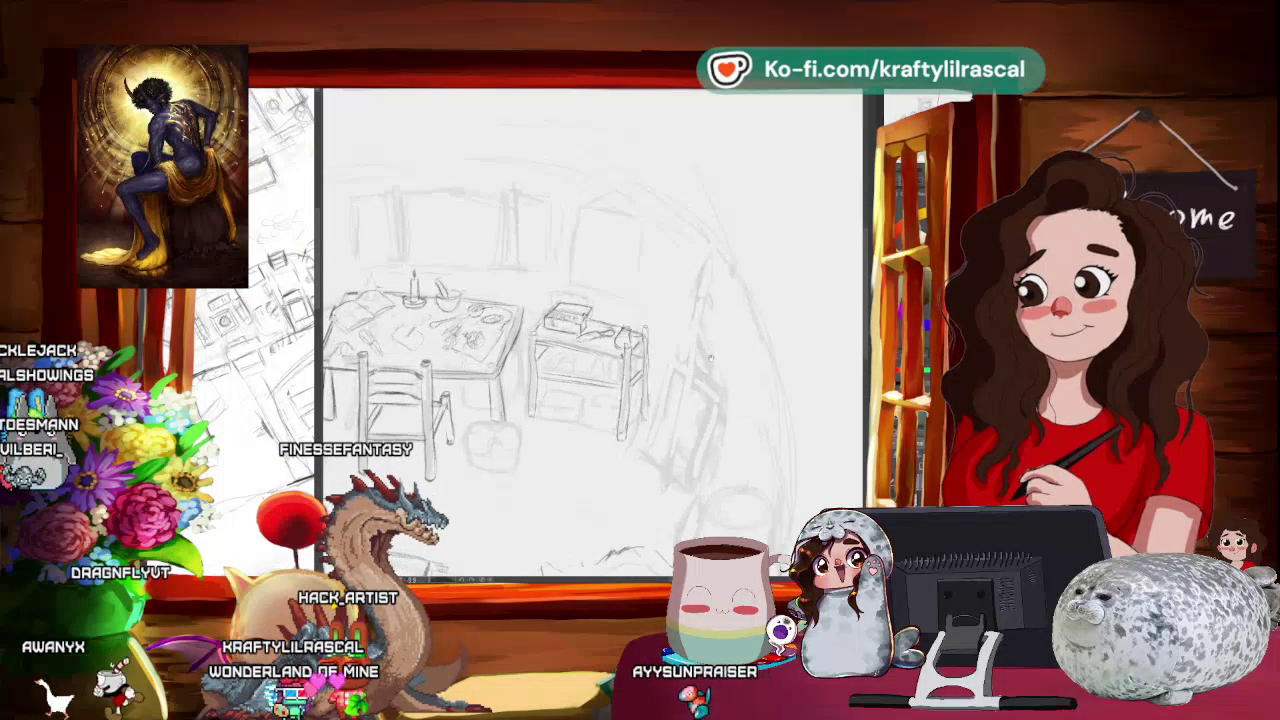